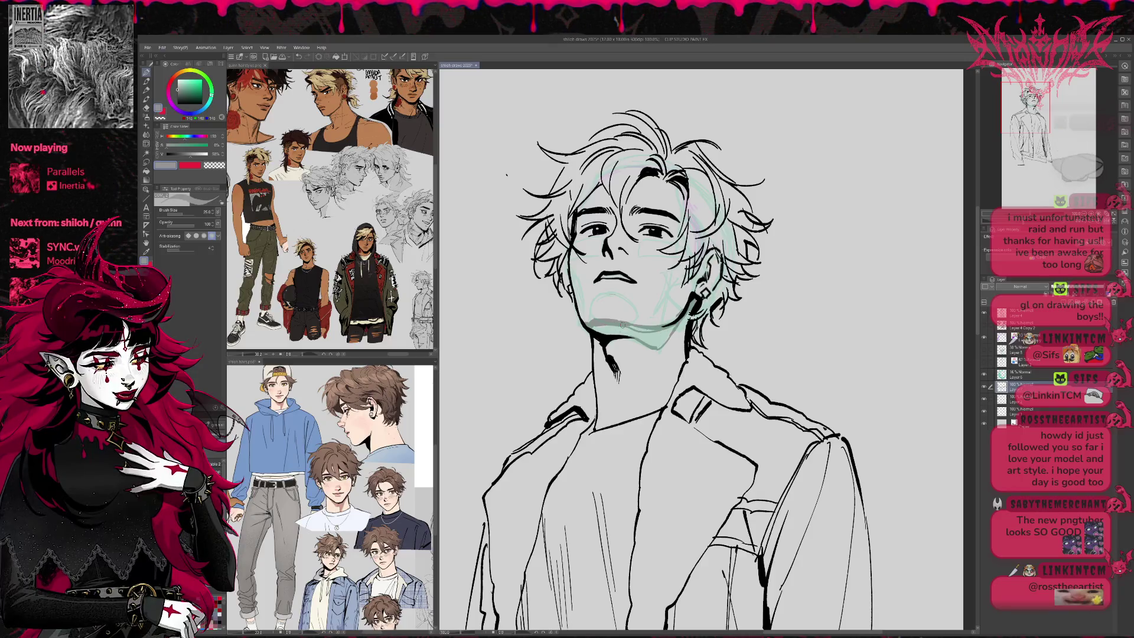
Darken the shadow under the chin, ink over the left eye, and shade the eyelid and inner ear grey.
mouse_move(609, 320)
left_mouse_down()
mouse_move(629, 320)
mouse_move(594, 294)
mouse_move(623, 290)
left_mouse_up()
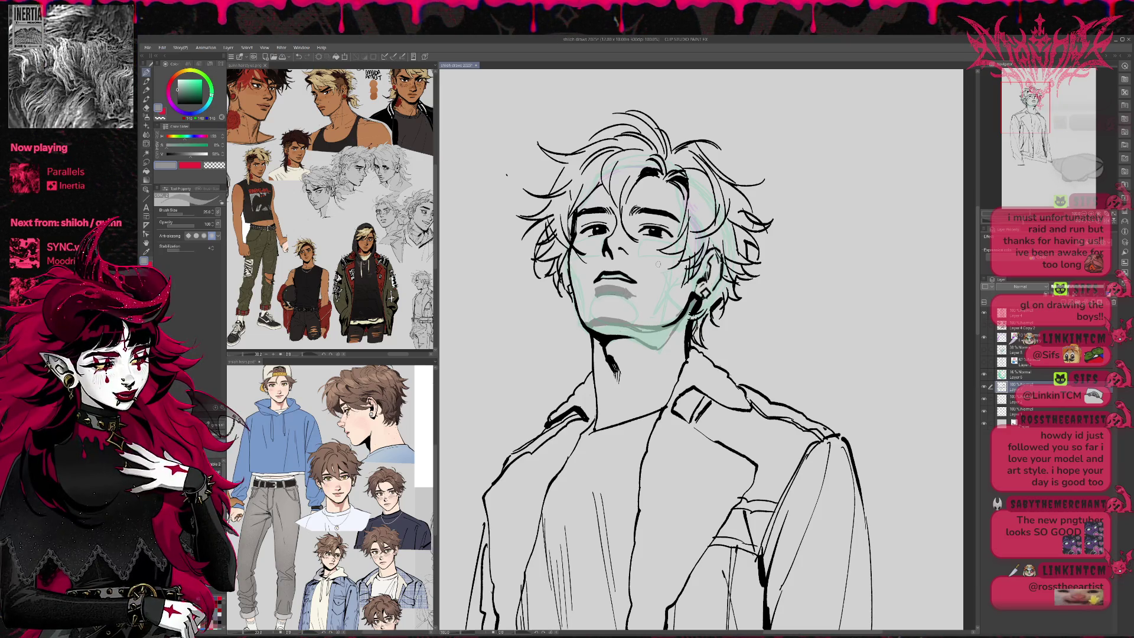
left_click_drag(586, 234, 653, 236)
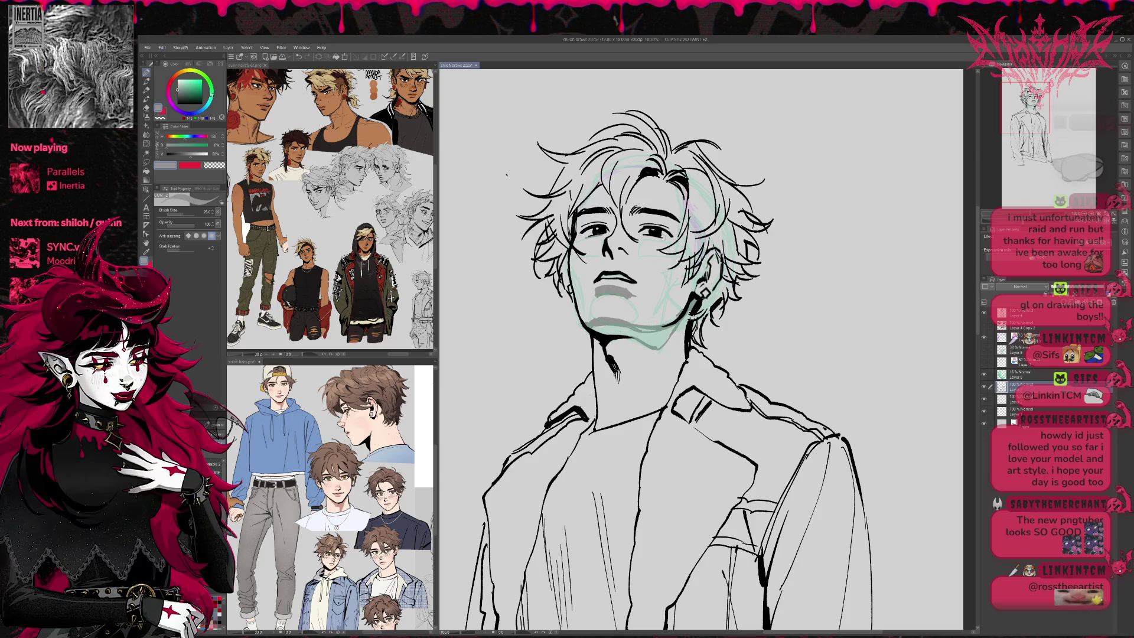
left_click_drag(577, 224, 665, 225)
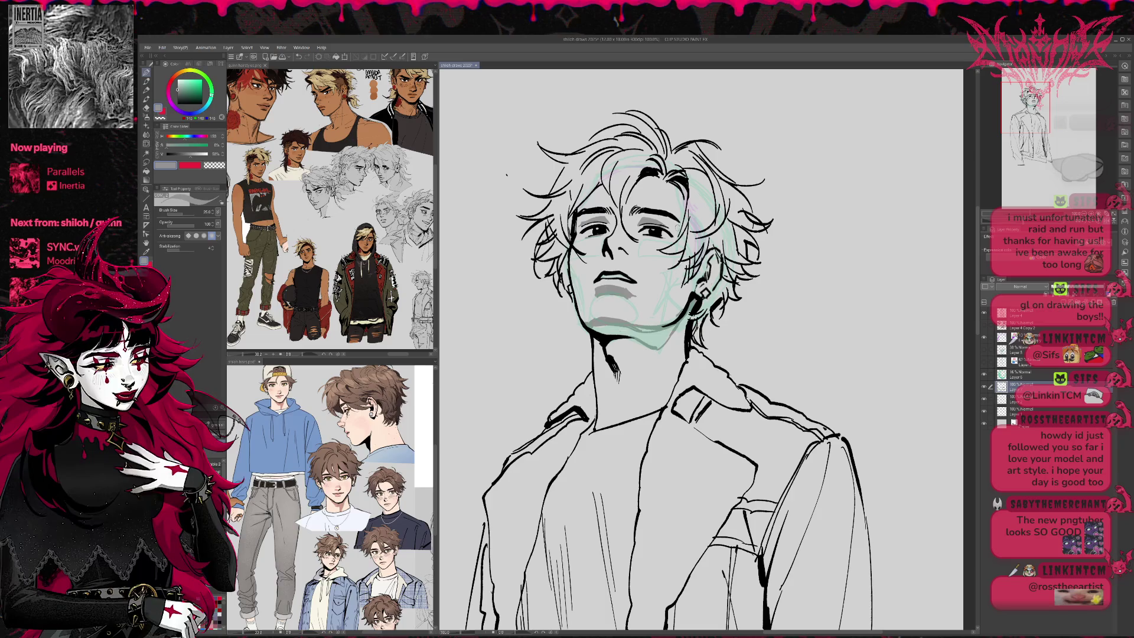
mouse_move(704, 277)
left_mouse_down()
mouse_move(715, 255)
mouse_move(717, 277)
mouse_move(699, 287)
left_mouse_up()
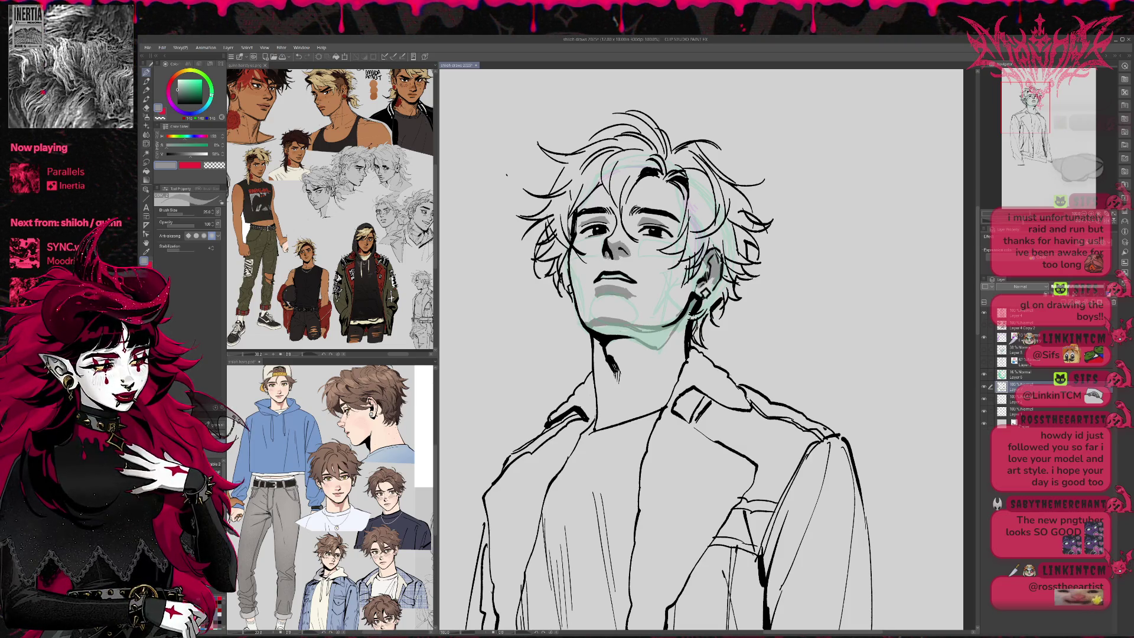
Add small dark marks above the upper lip, switching between eraser and pen.
mouse_move(621, 265)
left_mouse_down()
mouse_move(604, 275)
mouse_move(635, 277)
left_mouse_up()
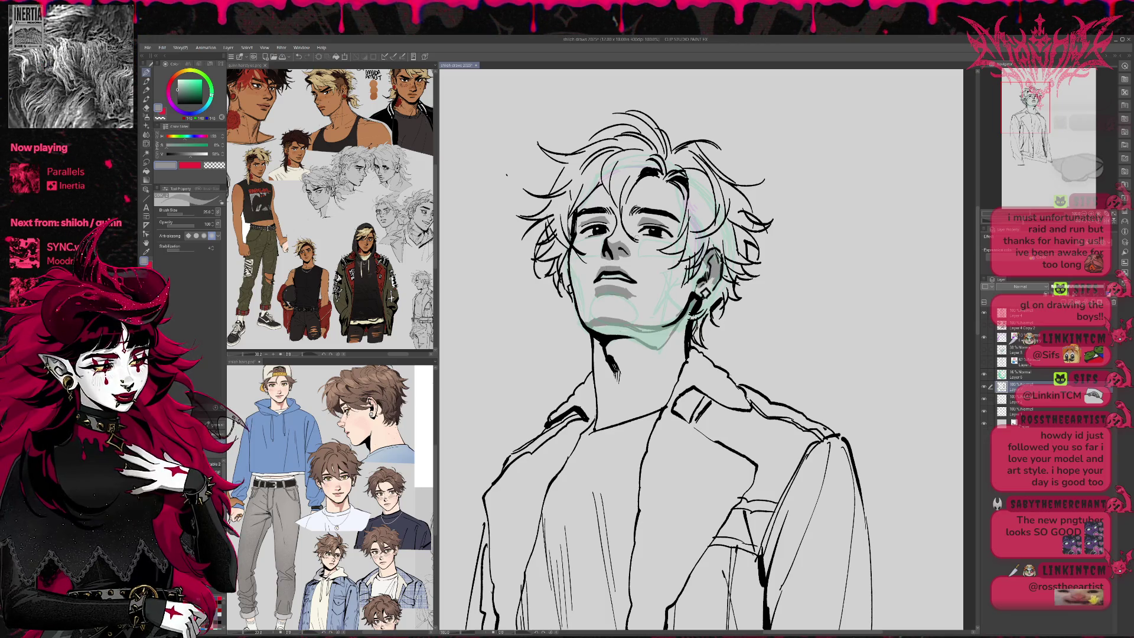
key("e")
key("p")
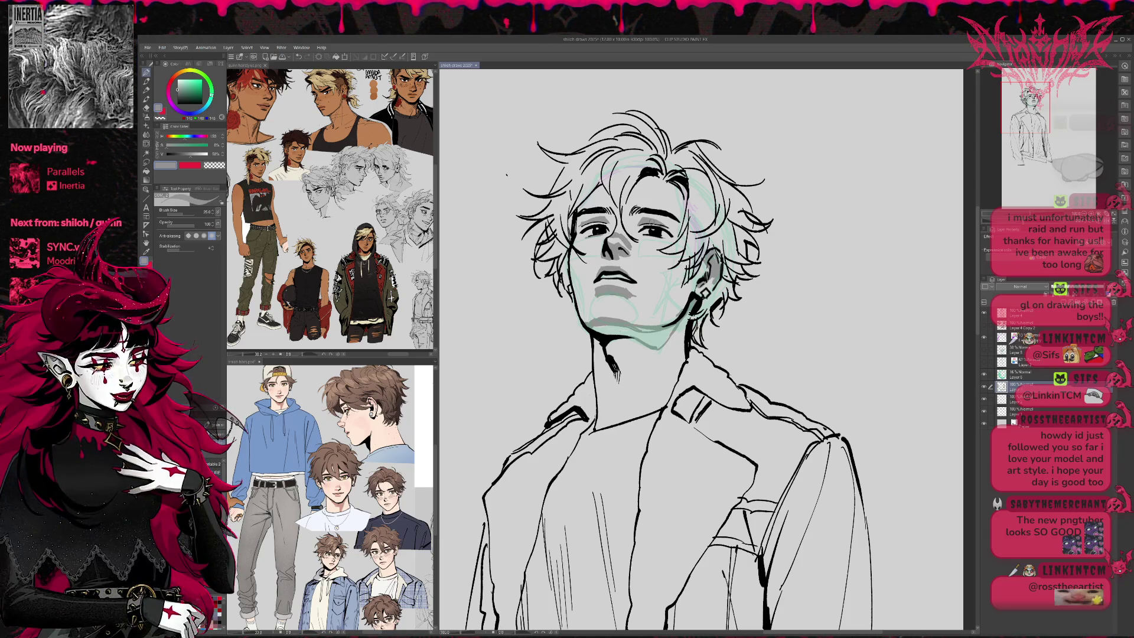
key("e")
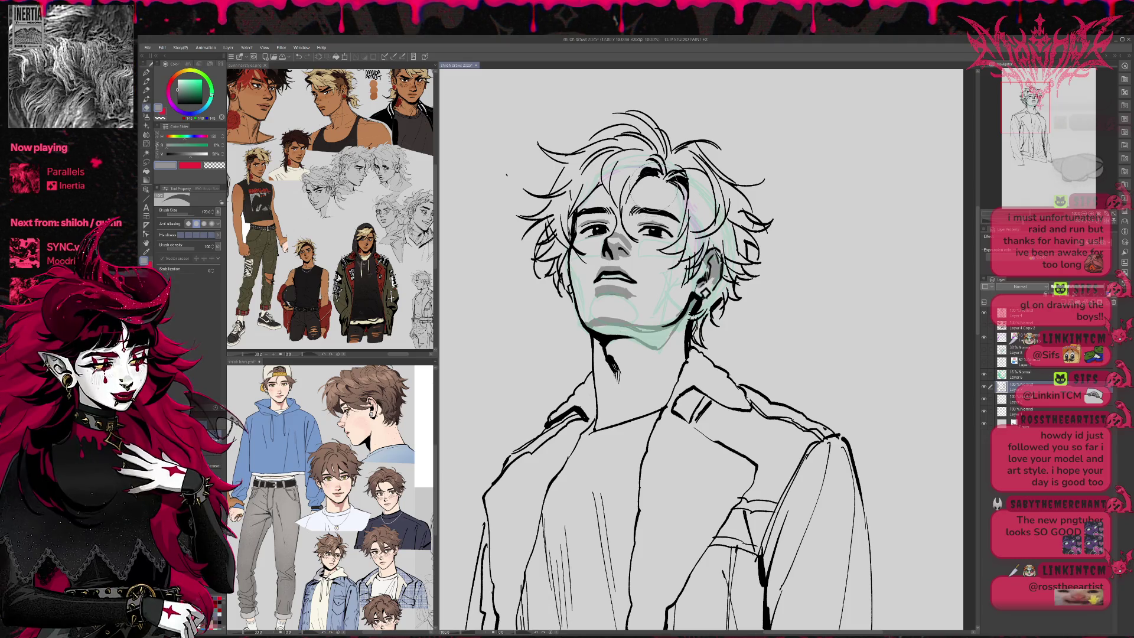
key("p")
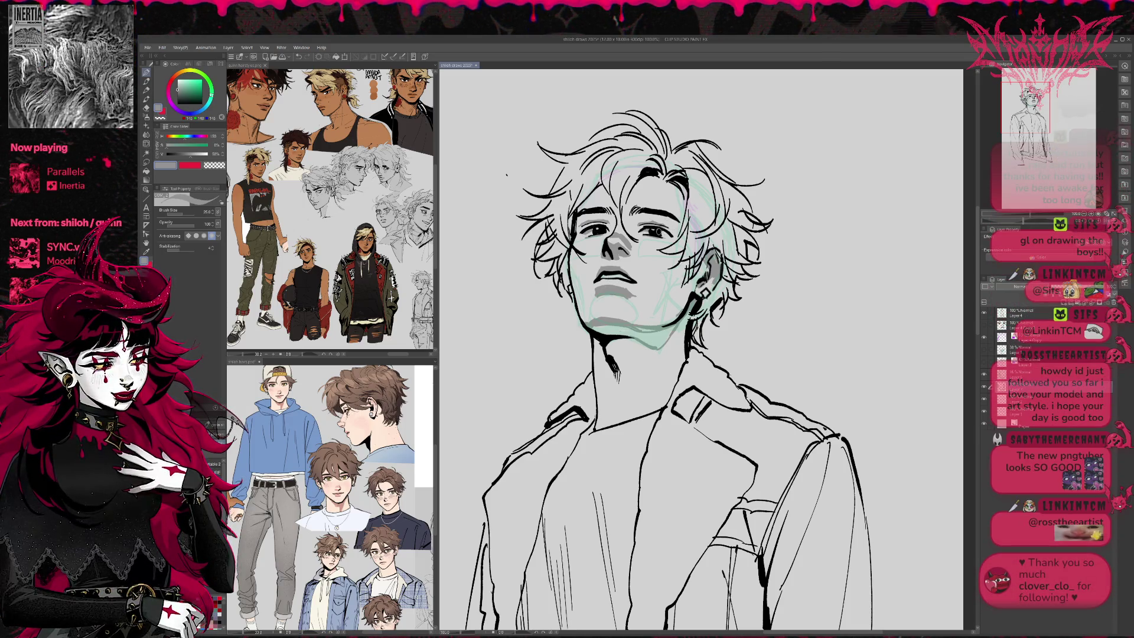
Ink the neck line, the chin and jaw line, and the left cheek contour.
left_click_drag(506, 179, 494, 203)
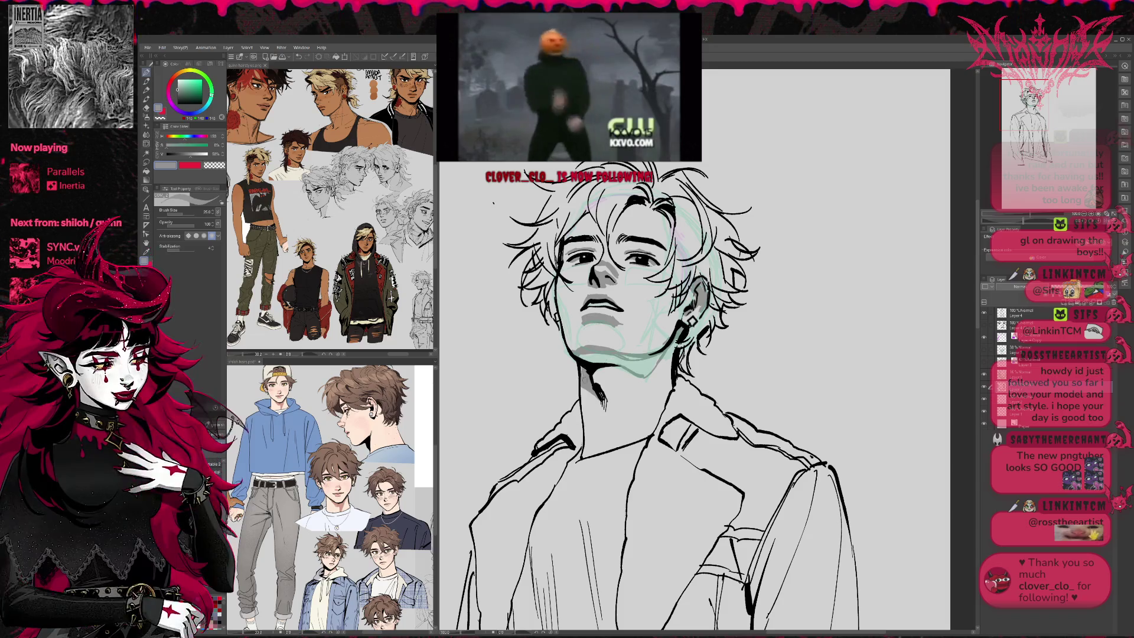
mouse_move(601, 397)
left_mouse_down()
mouse_move(597, 372)
mouse_move(662, 357)
left_mouse_up()
key("e")
key("p")
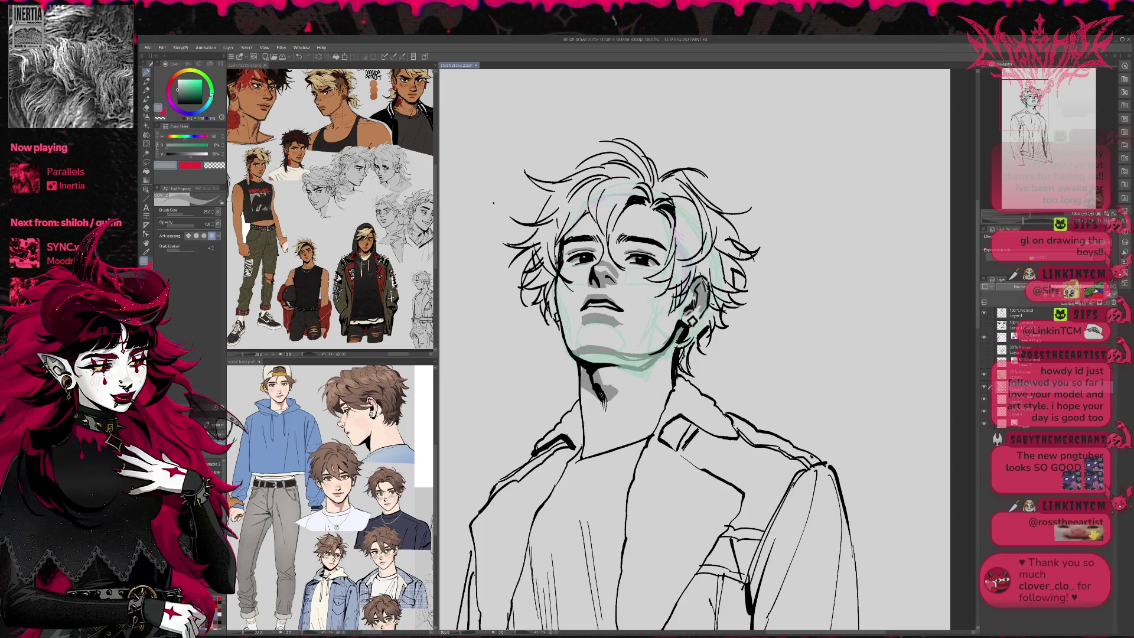
left_click_drag(582, 354, 647, 358)
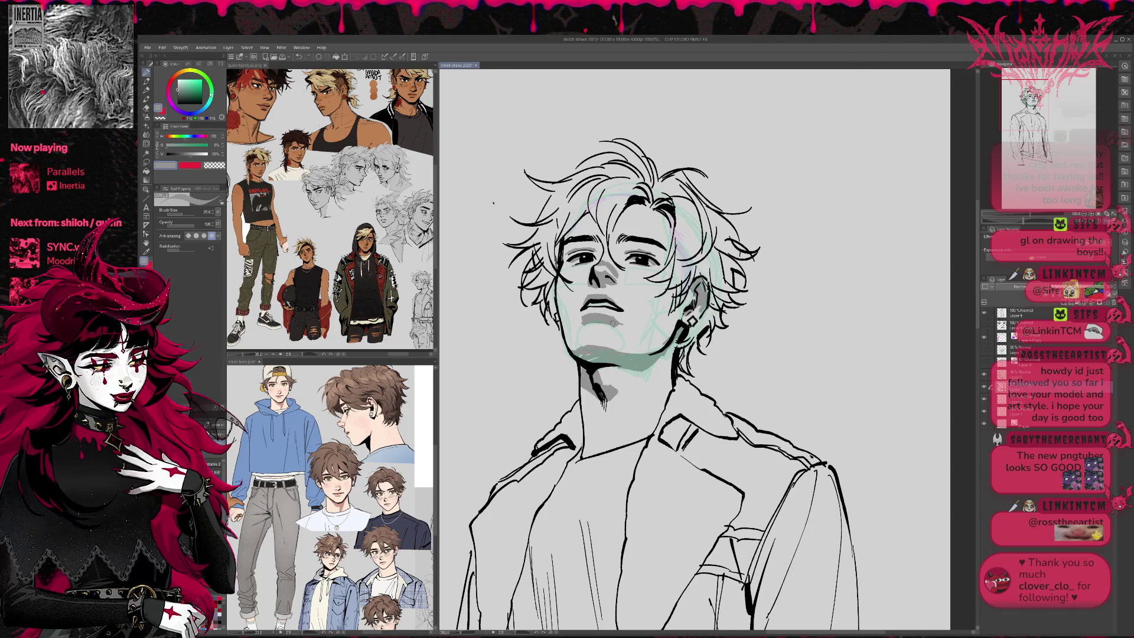
left_click_drag(557, 288, 572, 350)
left_click_drag(564, 310, 568, 340)
left_click_drag(561, 301, 566, 317)
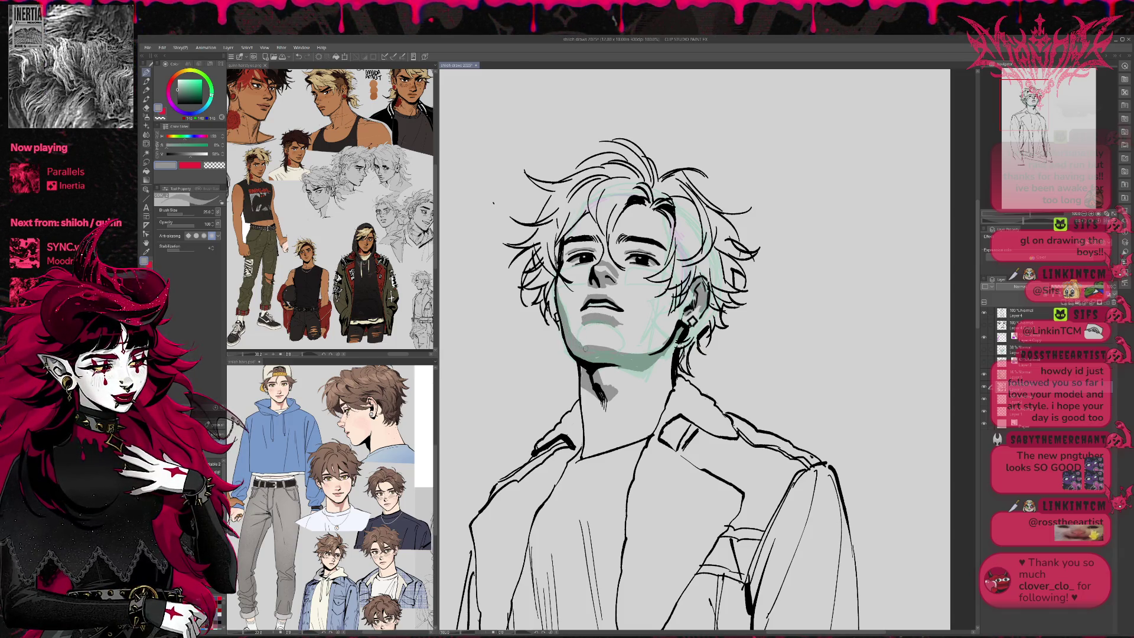
Erase stray sketch lines around the chin, thicken the jaw lines, and flip the view horizontally.
key("e")
left_click_drag(595, 345, 609, 350)
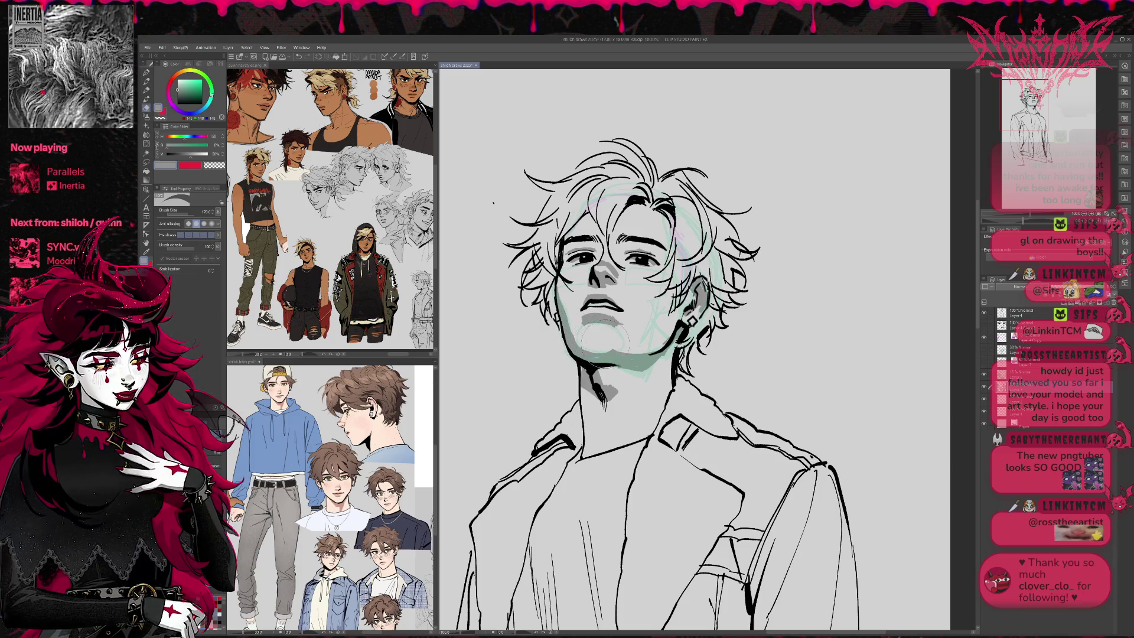
key("p")
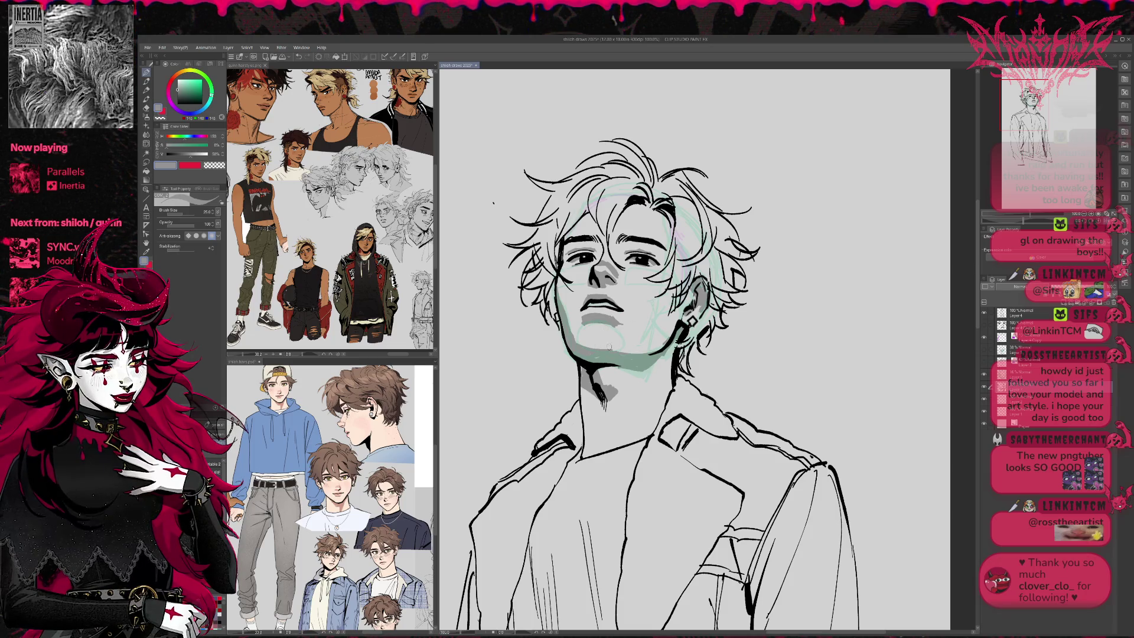
left_click_drag(615, 351, 642, 353)
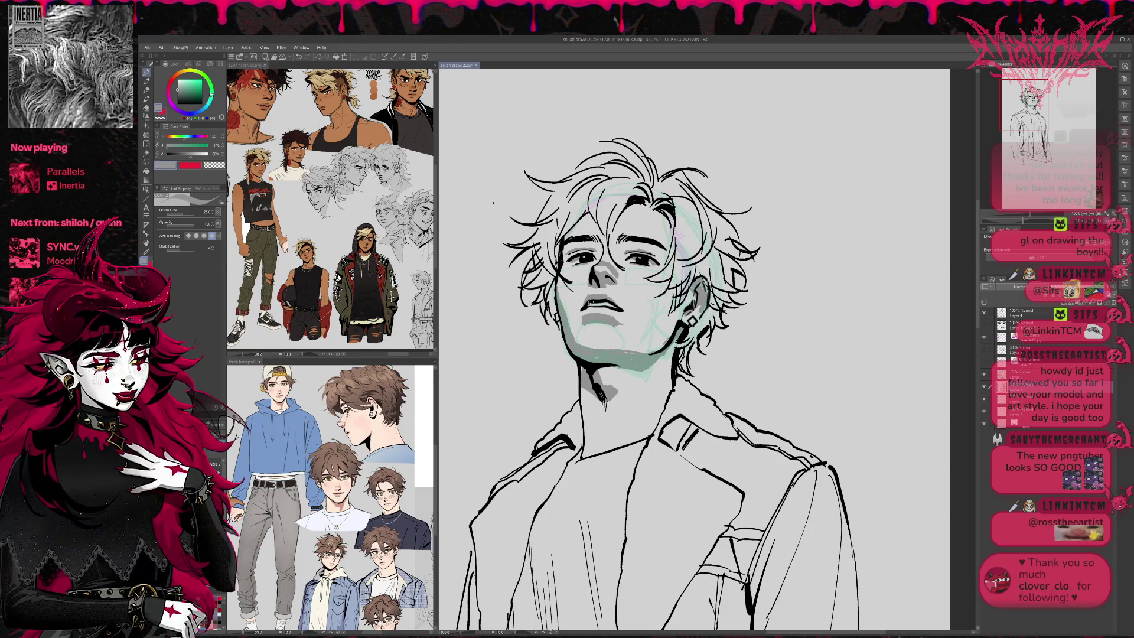
key("e")
mouse_move(571, 306)
left_mouse_down()
mouse_move(566, 339)
mouse_move(589, 363)
mouse_move(560, 349)
left_mouse_up()
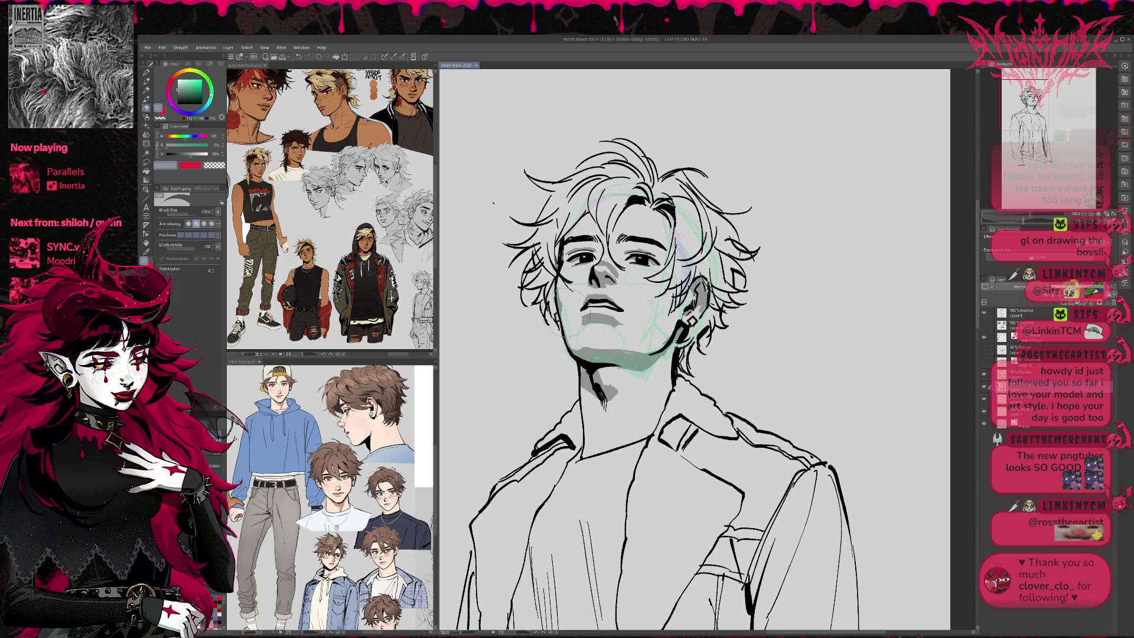
key("p")
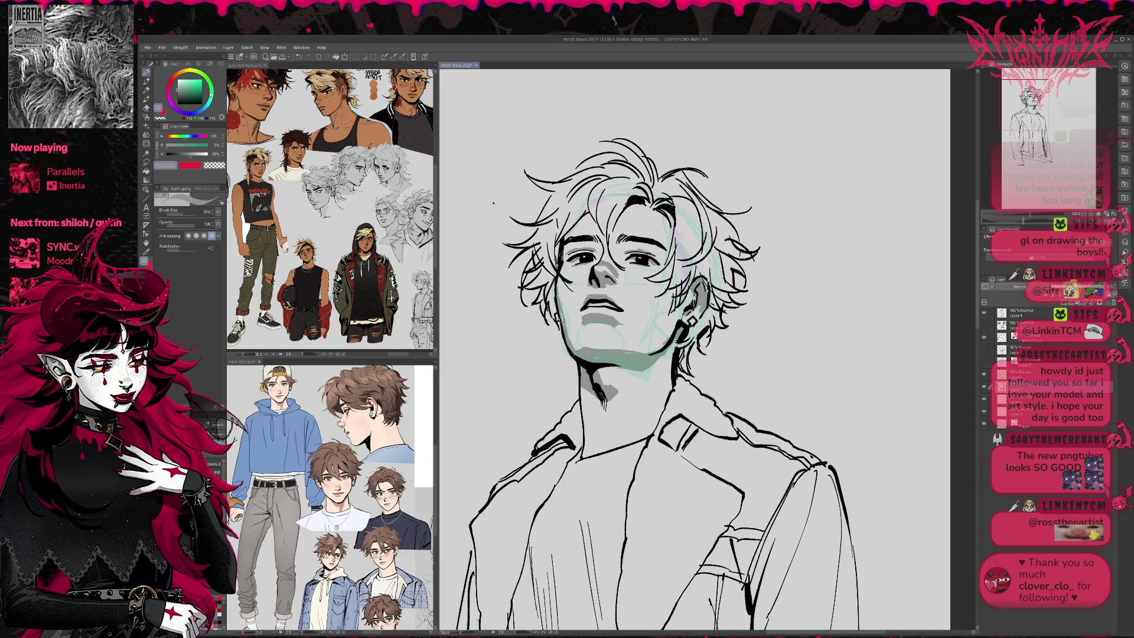
left_click_drag(561, 311, 576, 350)
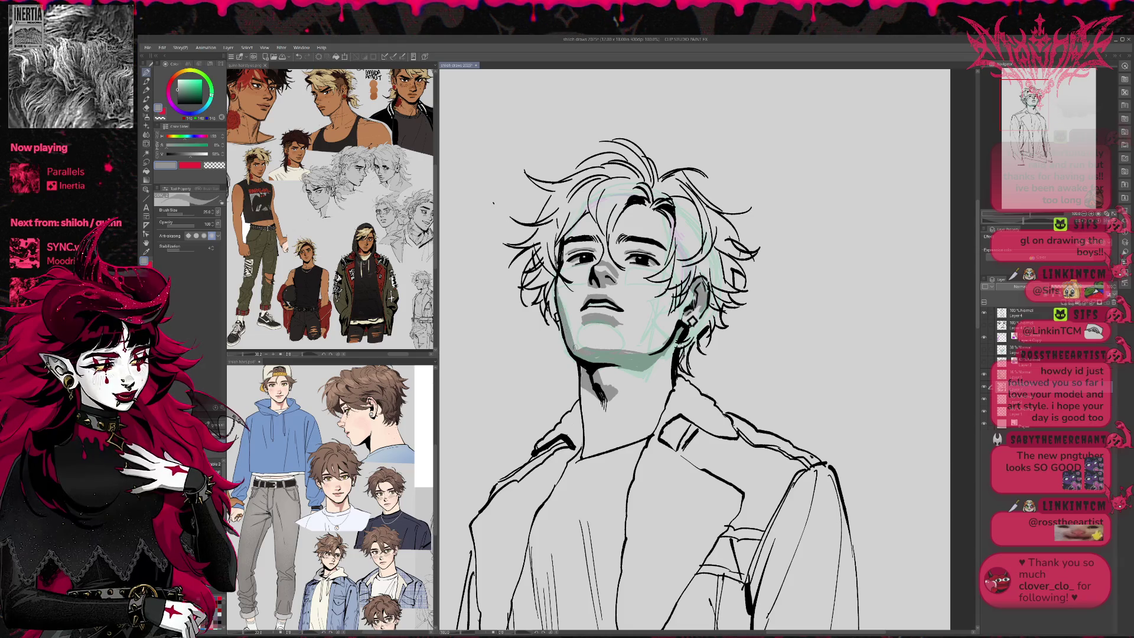
key("h")
key("e")
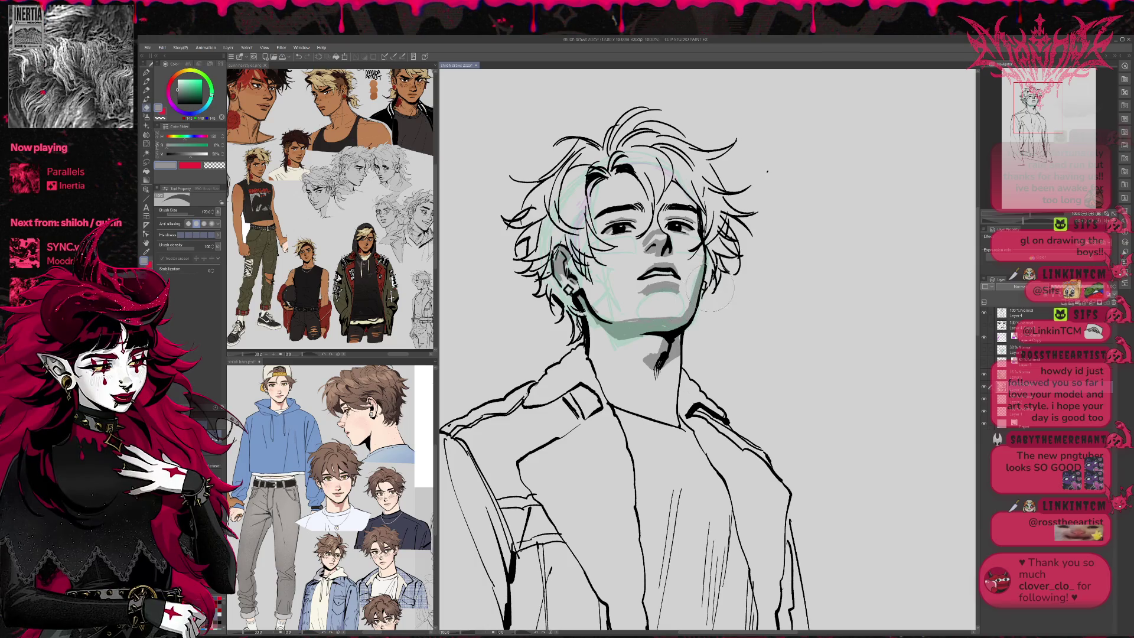
Add dark ink strokes to the jaw and neck shadow and the hair beside the eye.
left_click_drag(716, 294, 712, 302)
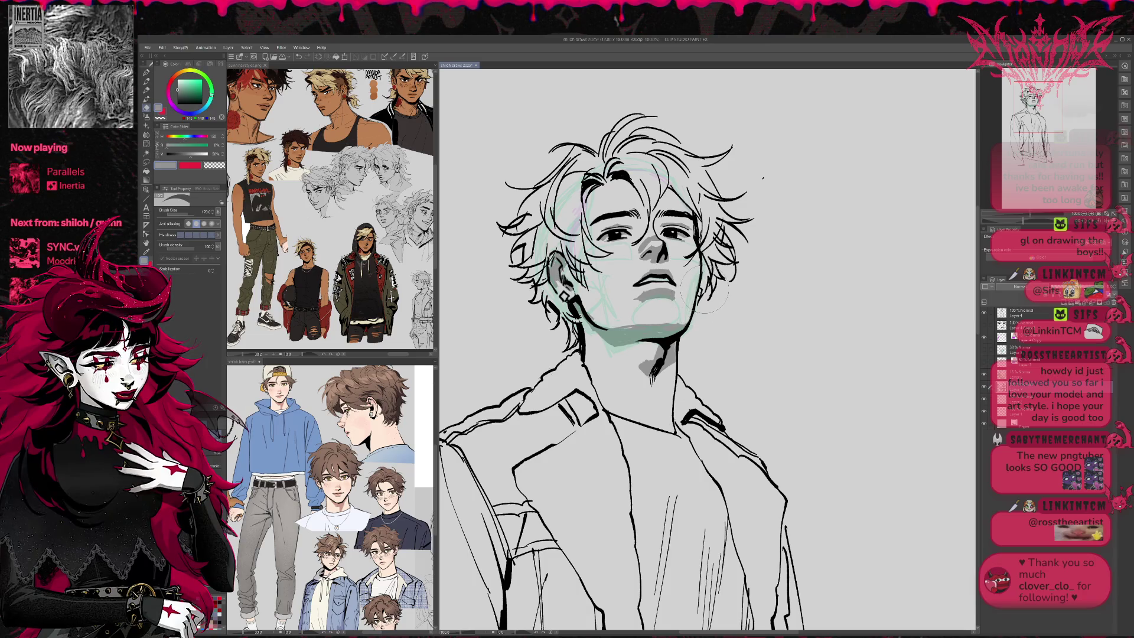
key("p")
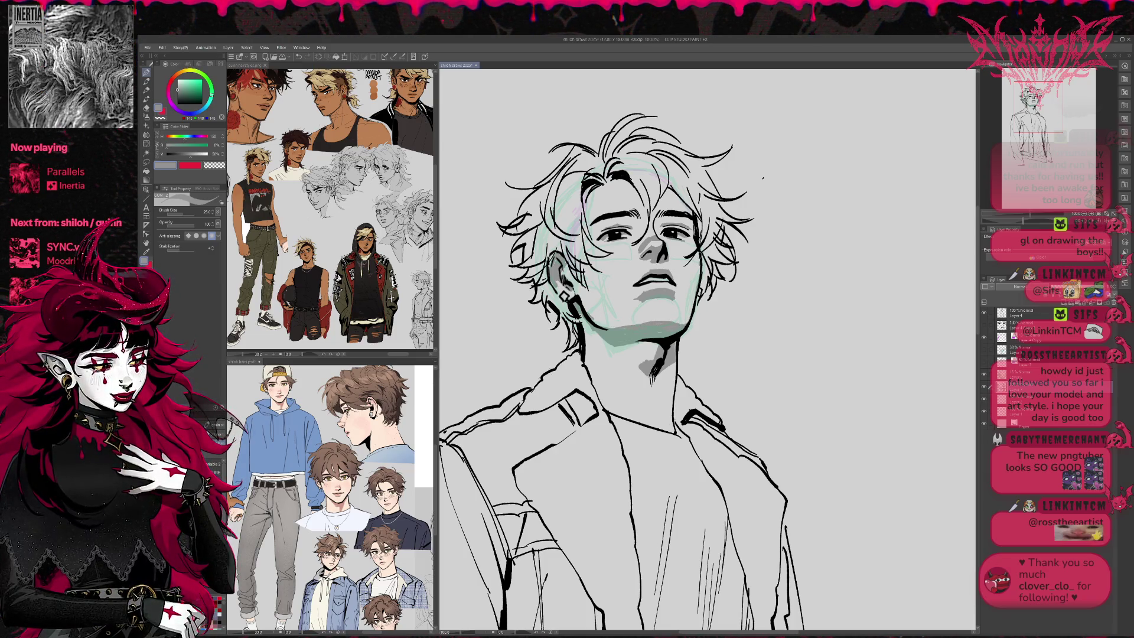
left_click_drag(697, 272, 690, 322)
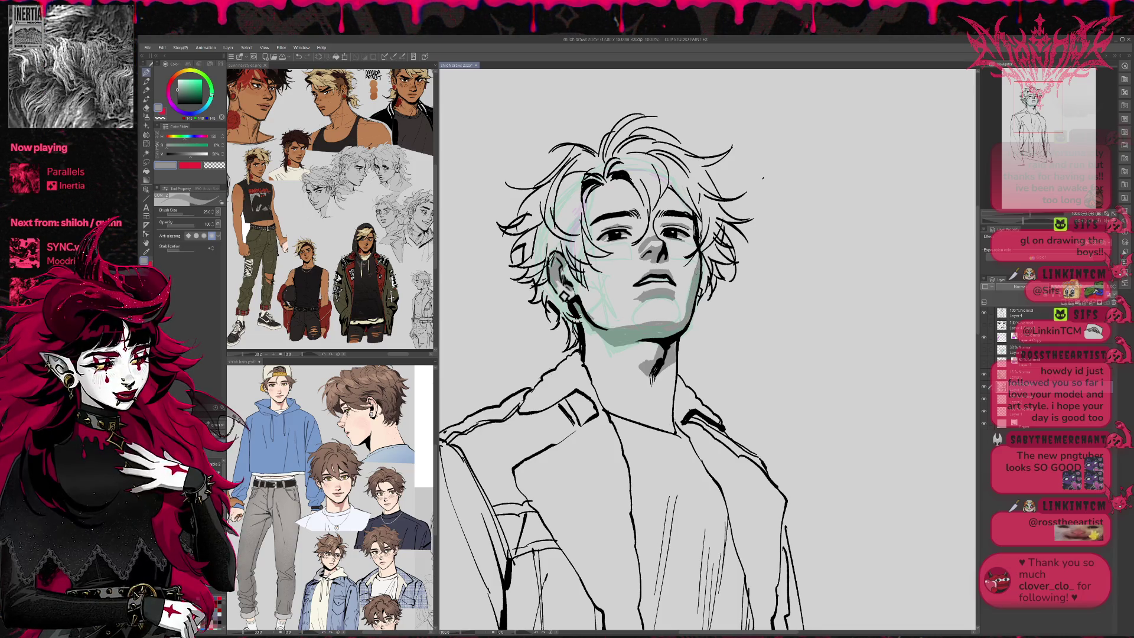
mouse_move(699, 235)
left_mouse_down()
mouse_move(690, 254)
mouse_move(666, 223)
left_mouse_up()
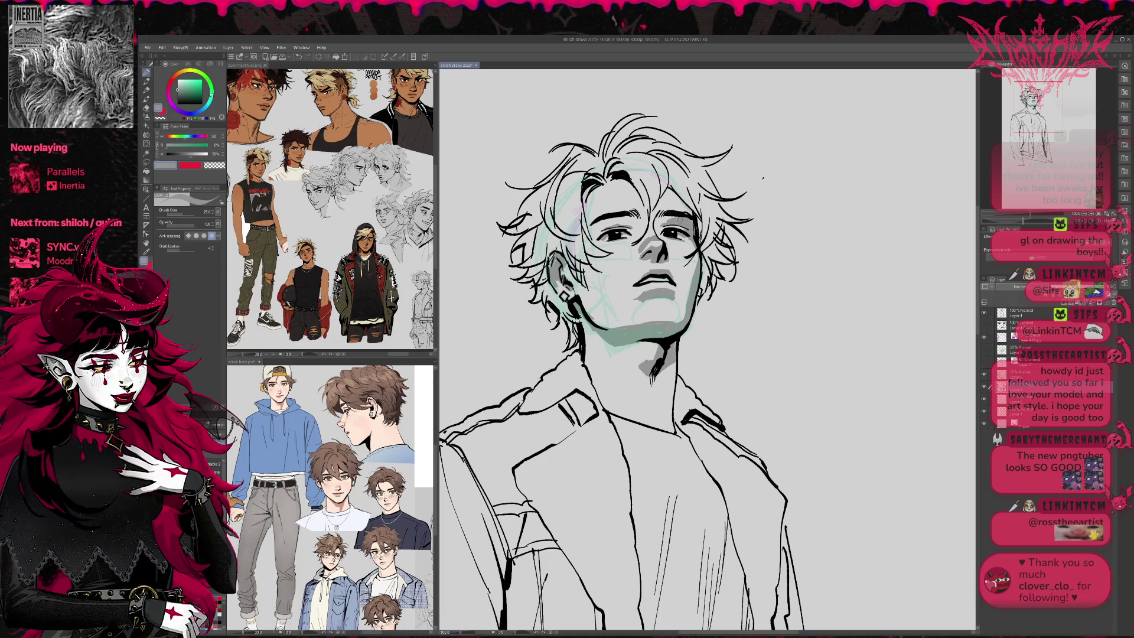
Add dark marks along the jaw left of the chin and hide the teal sketch layer.
key("e")
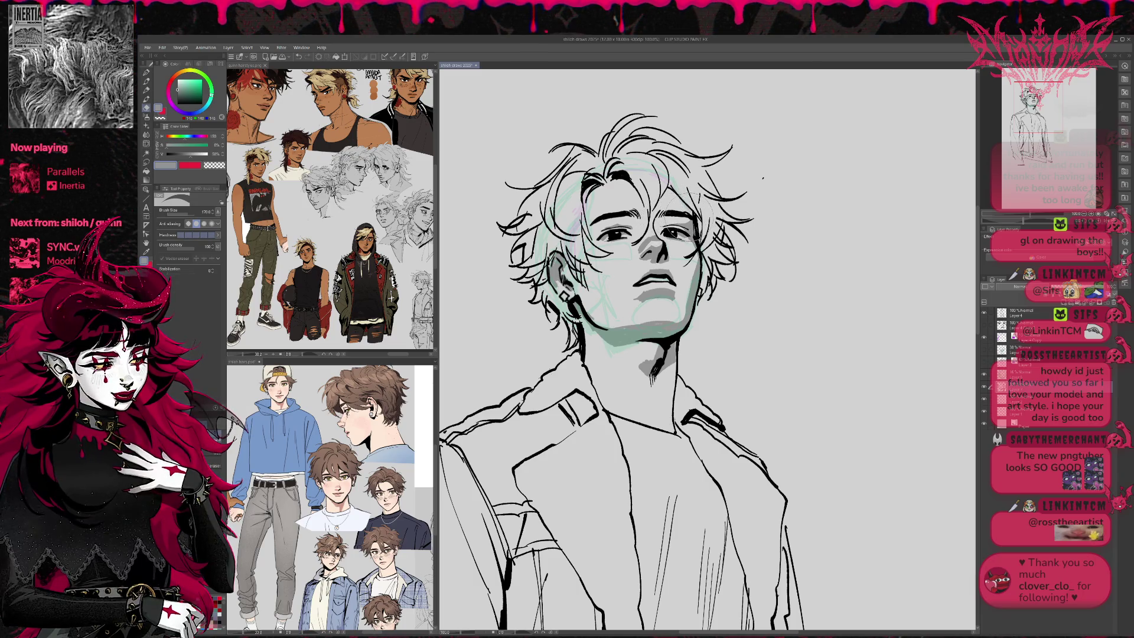
key("p")
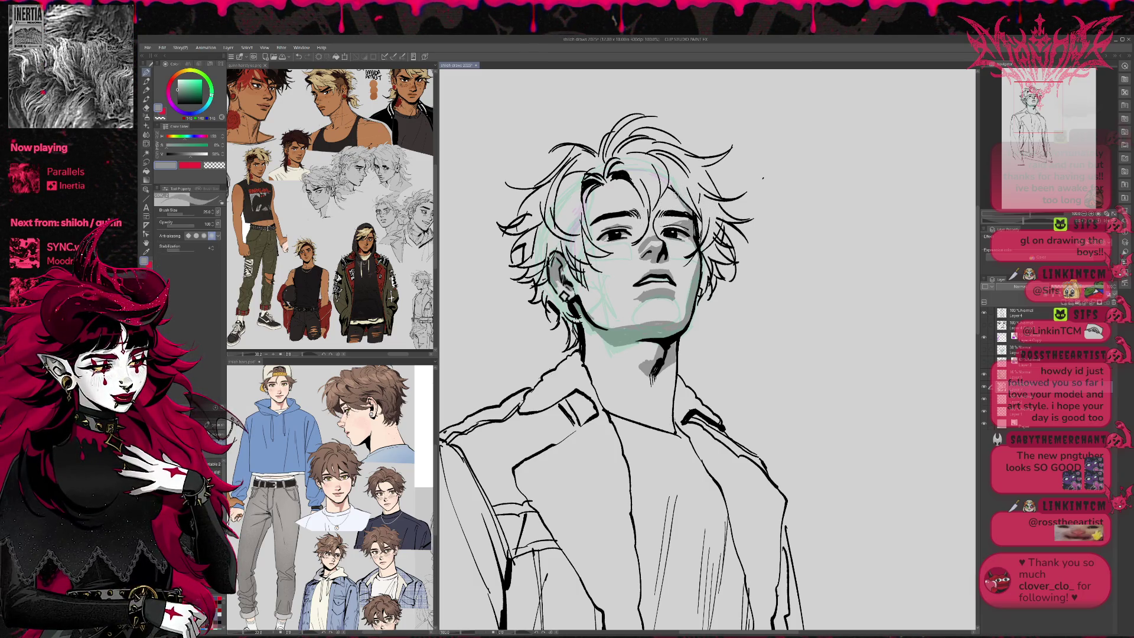
left_click_drag(580, 291, 606, 325)
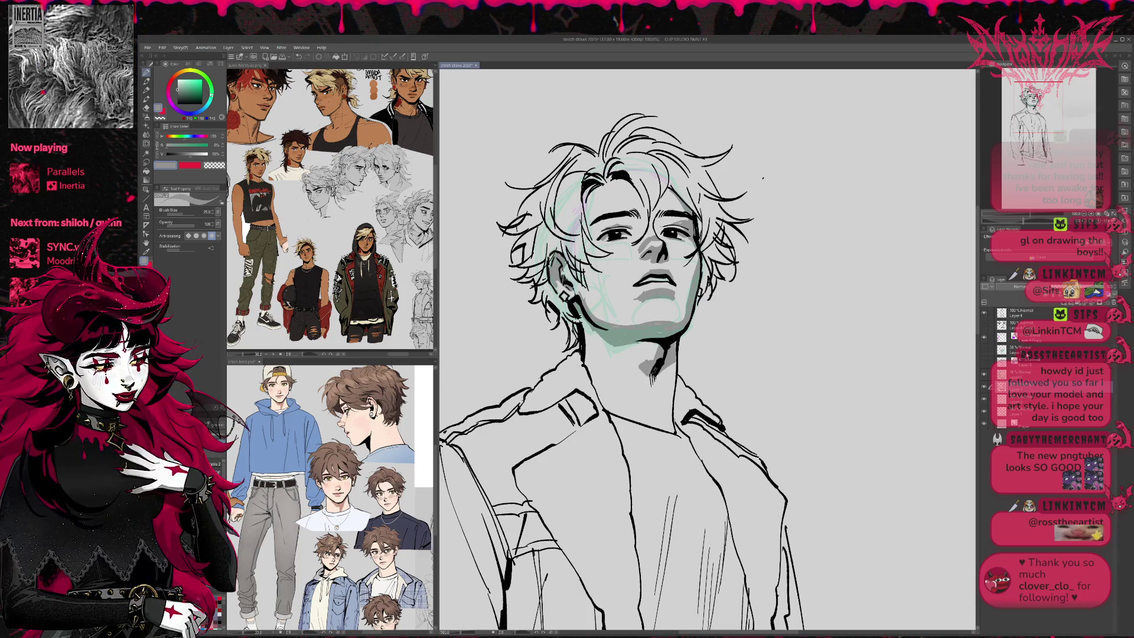
left_click(985, 375)
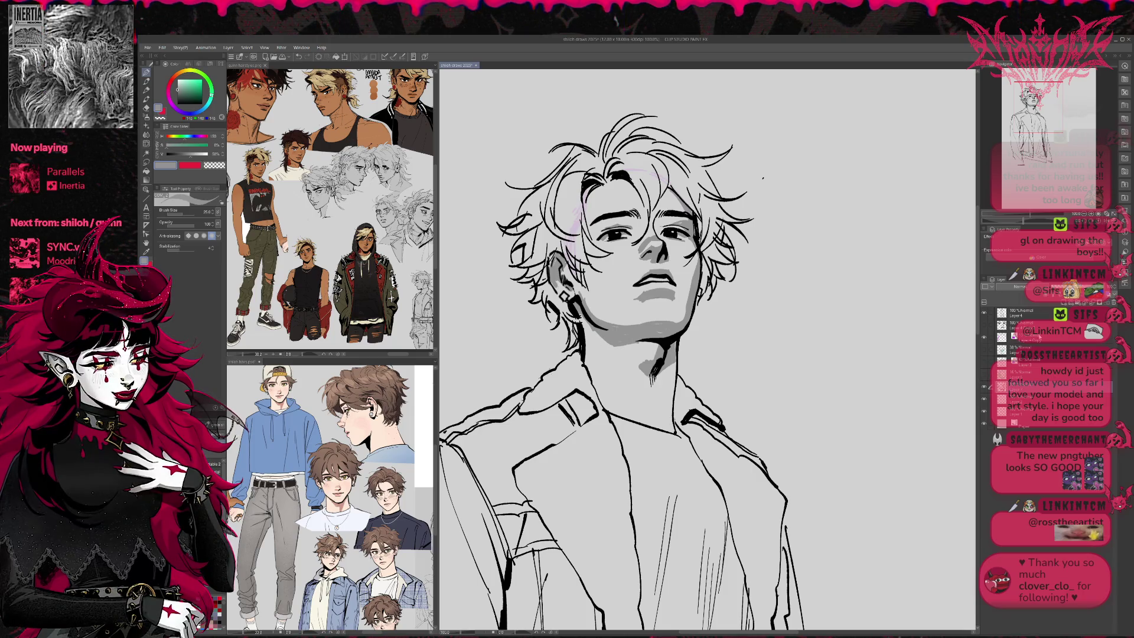
Hide the purple sketch layer, flip the view back, and raise the pen size to 50.
left_click(984, 338)
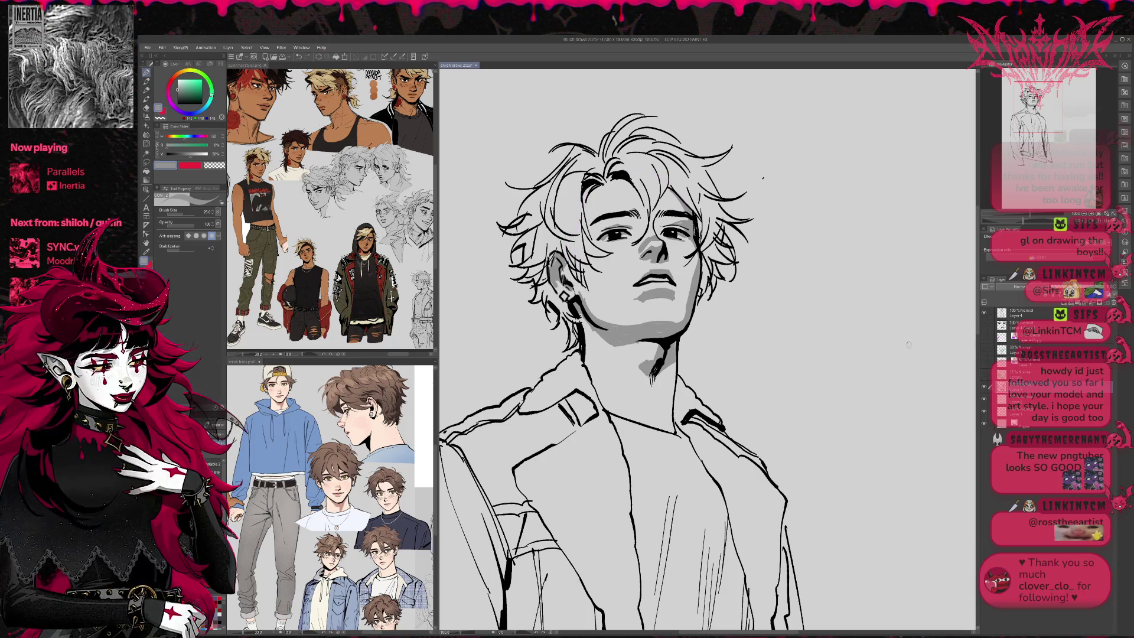
left_click(1103, 214)
left_click_drag(724, 225, 552, 216)
key("e")
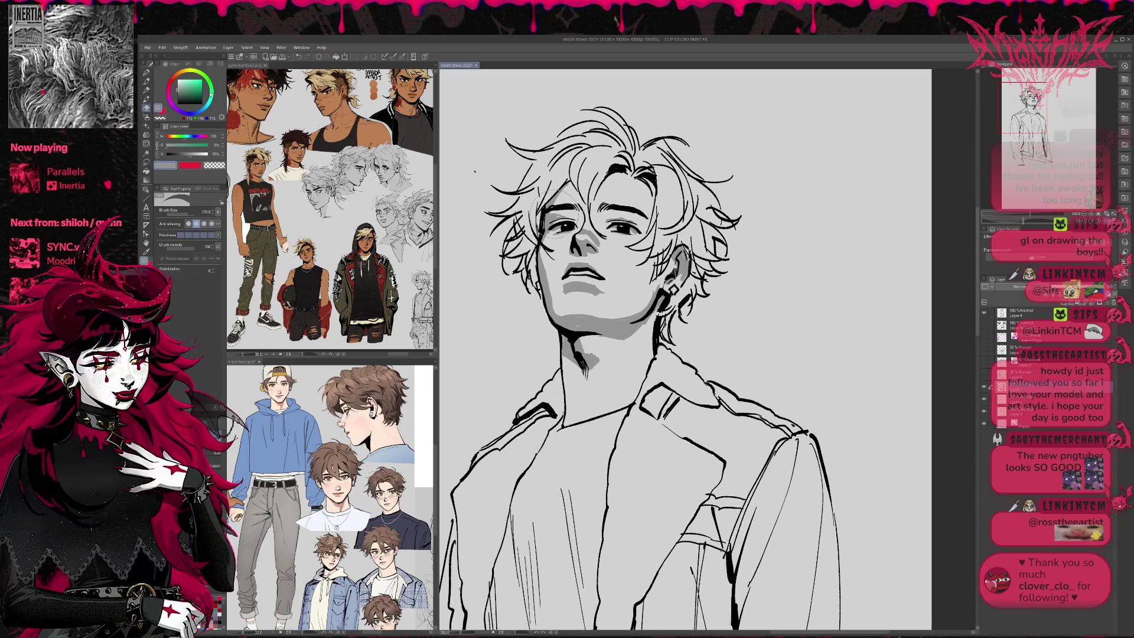
key("p")
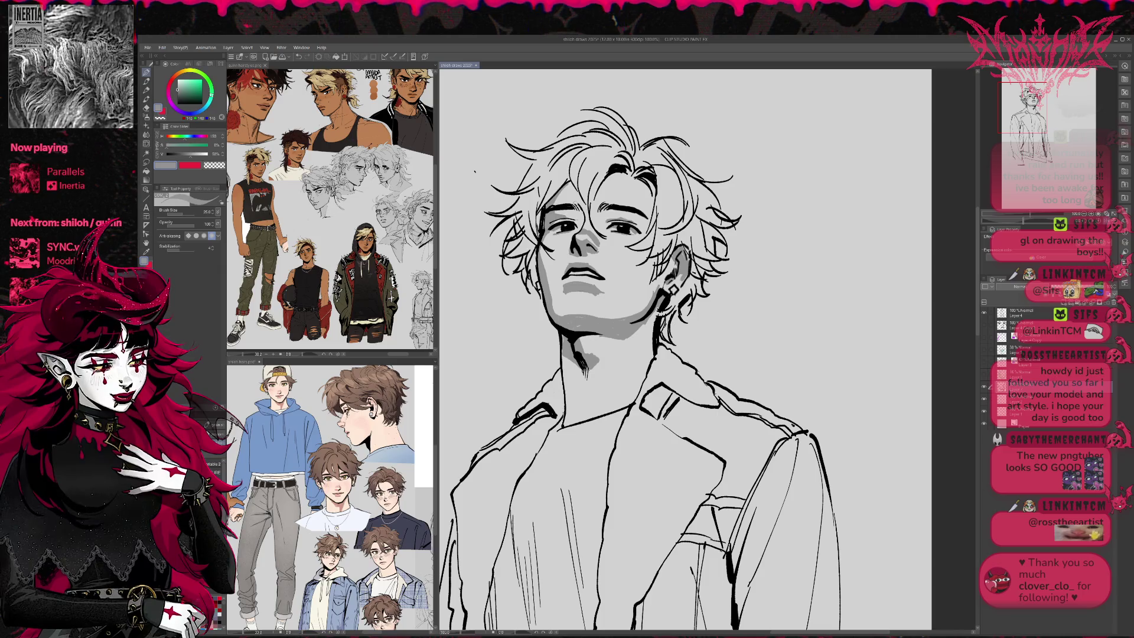
key("bracketright")
Paint flat grey over the hair on top, left and side of the head, plus the ear.
mouse_move(521, 238)
left_mouse_down()
mouse_move(524, 208)
mouse_move(529, 245)
mouse_move(508, 257)
mouse_move(528, 284)
left_mouse_up()
mouse_move(558, 172)
left_mouse_down()
mouse_move(537, 215)
mouse_move(561, 185)
mouse_move(520, 194)
mouse_move(529, 170)
left_mouse_up()
mouse_move(617, 162)
left_mouse_down()
mouse_move(609, 178)
mouse_move(653, 195)
left_mouse_up()
mouse_move(635, 245)
left_mouse_down()
mouse_move(662, 234)
mouse_move(652, 260)
left_mouse_up()
mouse_move(679, 225)
left_mouse_down()
mouse_move(661, 268)
mouse_move(682, 260)
mouse_move(679, 295)
mouse_move(668, 299)
left_mouse_up()
left_click_drag(676, 254, 663, 336)
left_click_drag(682, 295, 668, 325)
left_click_drag(704, 271, 690, 296)
left_click_drag(706, 236, 697, 287)
left_click_drag(716, 262, 704, 277)
mouse_move(716, 233)
left_mouse_down()
mouse_move(703, 266)
mouse_move(727, 228)
left_mouse_up()
left_click_drag(669, 249, 641, 311)
Shade grey along the jaw and down the neck into the collar, undoing misstrokes.
mouse_move(656, 272)
left_mouse_down()
mouse_move(638, 311)
mouse_move(614, 319)
mouse_move(625, 343)
mouse_move(650, 344)
mouse_move(653, 327)
mouse_move(588, 341)
mouse_move(626, 340)
left_mouse_up()
key("ctrl+z")
mouse_move(561, 355)
left_mouse_down()
mouse_move(576, 384)
mouse_move(563, 428)
left_mouse_up()
left_click_drag(606, 373, 600, 388)
left_click_drag(603, 382, 590, 424)
left_click_drag(615, 358, 606, 383)
key("ctrl+z")
key("ctrl+z")
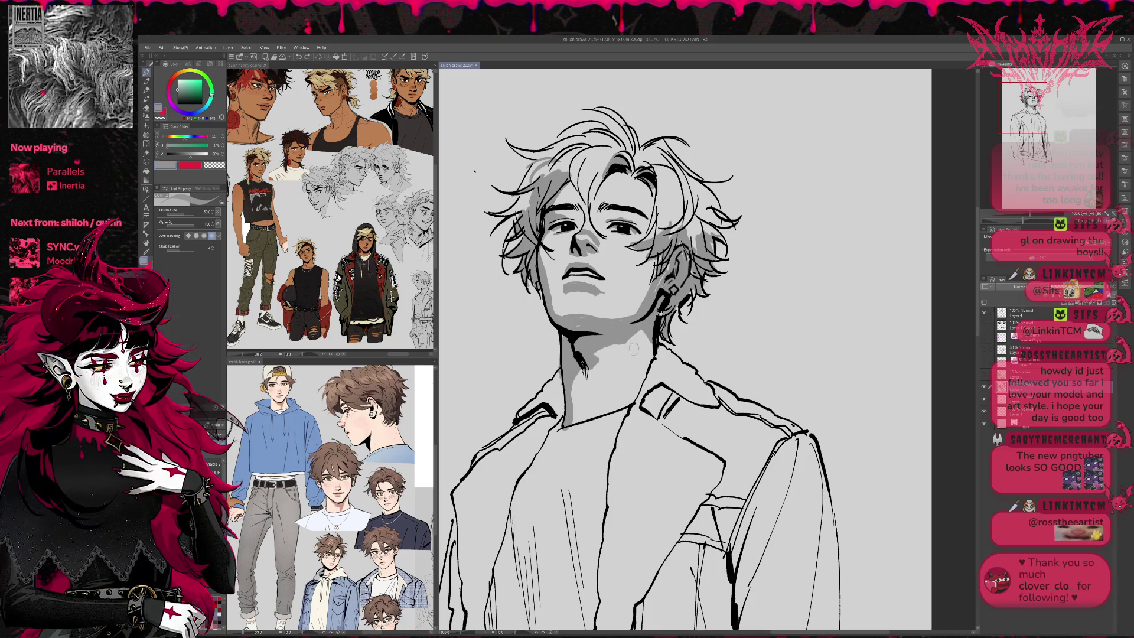
left_click_drag(627, 353, 601, 420)
left_click_drag(587, 361, 579, 399)
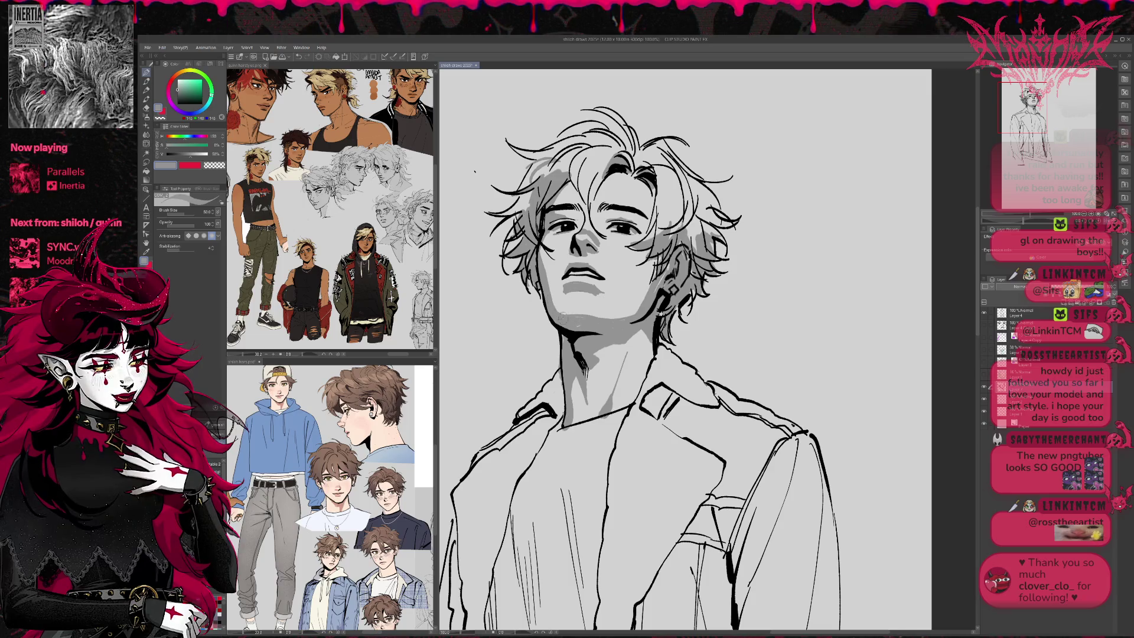
Add a small dark stroke to the lips and erase back the grey shading on the chin.
key("e")
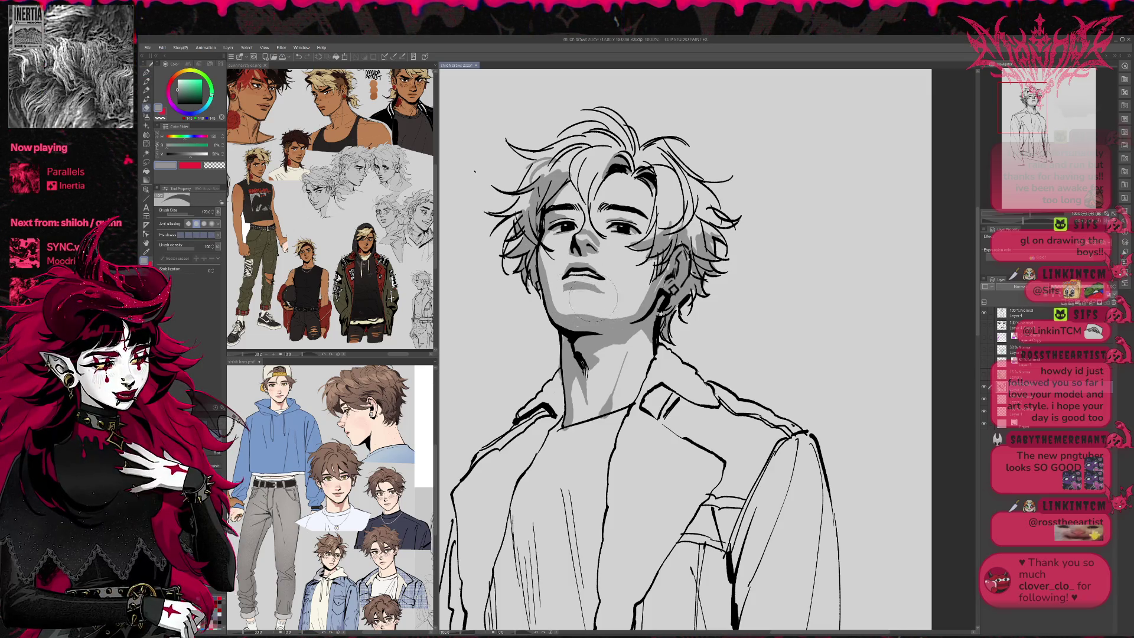
key("p")
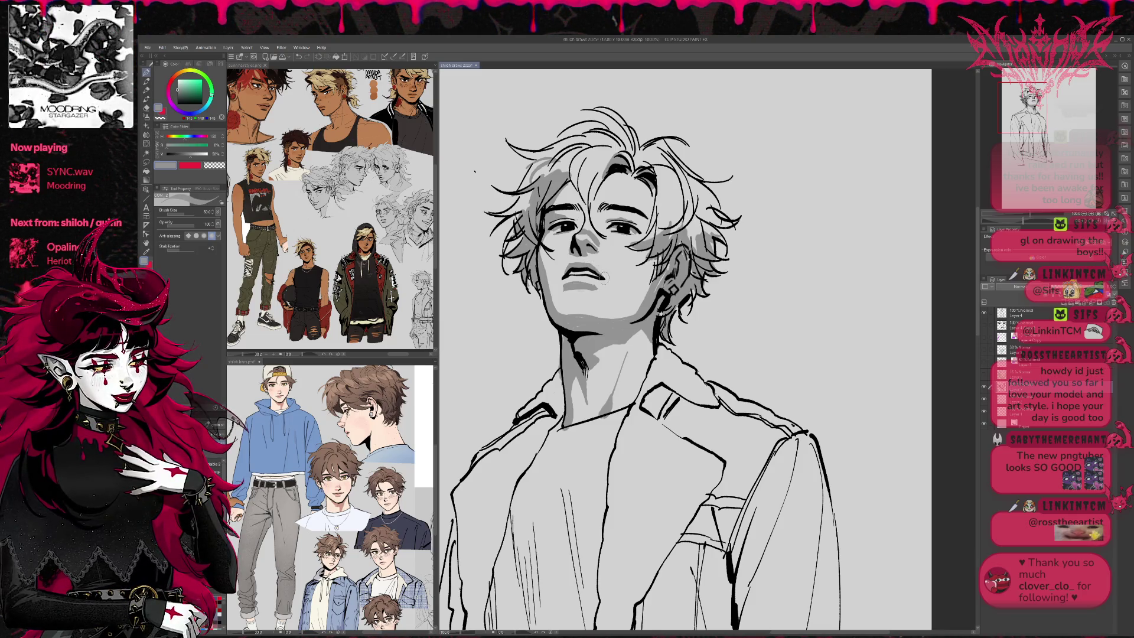
mouse_move(567, 273)
left_mouse_down()
mouse_move(590, 276)
mouse_move(596, 293)
left_mouse_up()
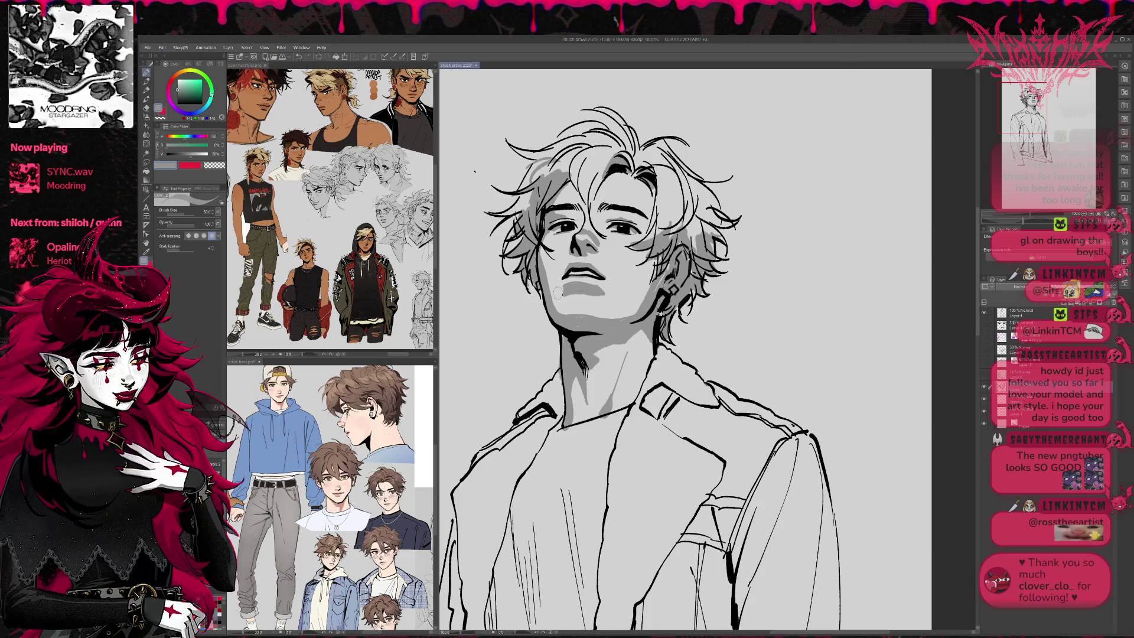
key("e")
key("p")
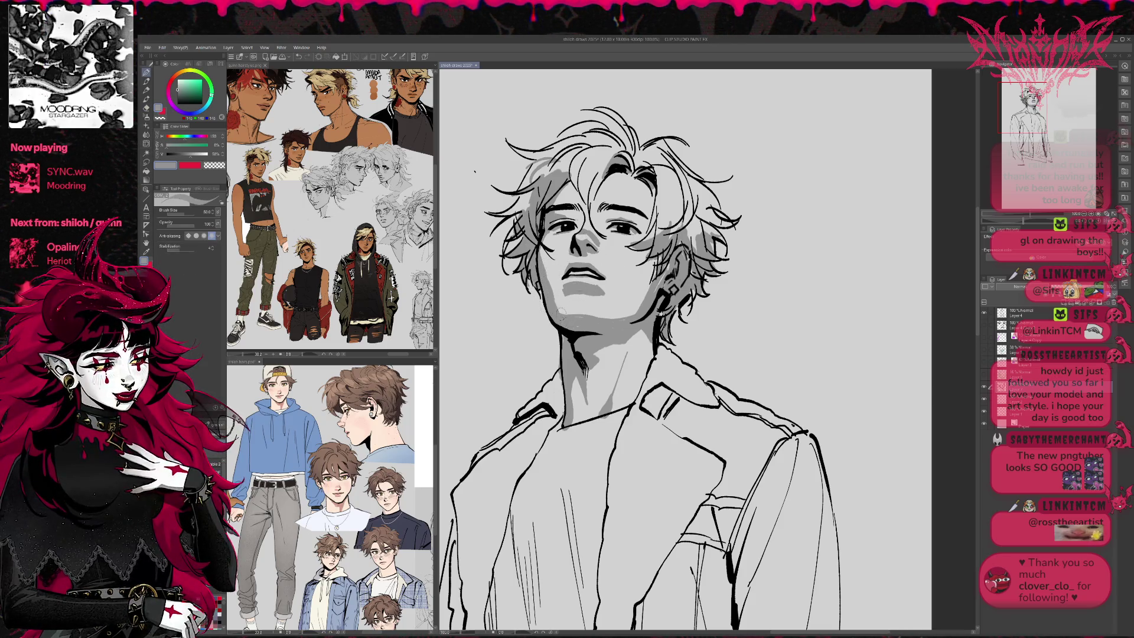
key("e")
left_click_drag(564, 304, 598, 319)
key("p")
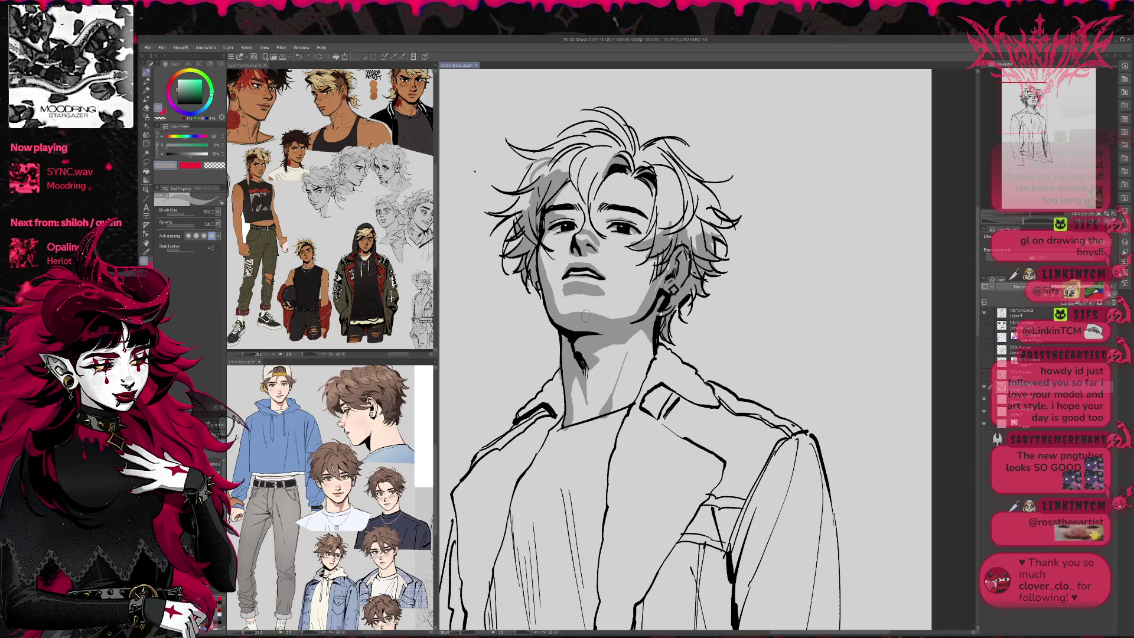
Toggle between pen and eraser, then mirror the canvas view horizontally and shift it right.
key("e")
key("p")
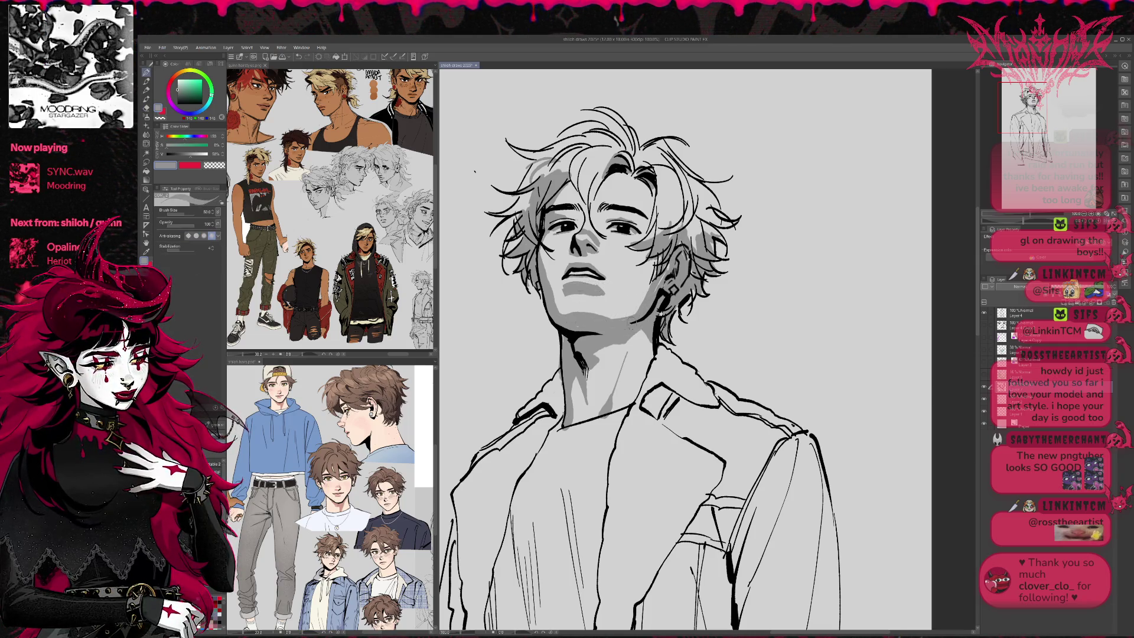
key("e")
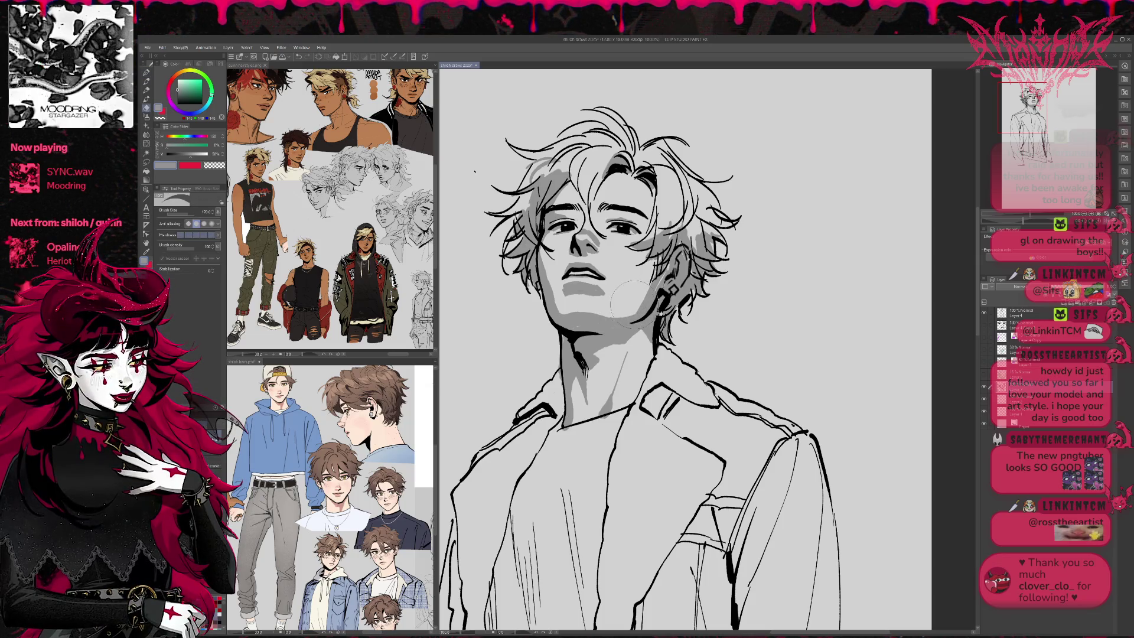
key("p")
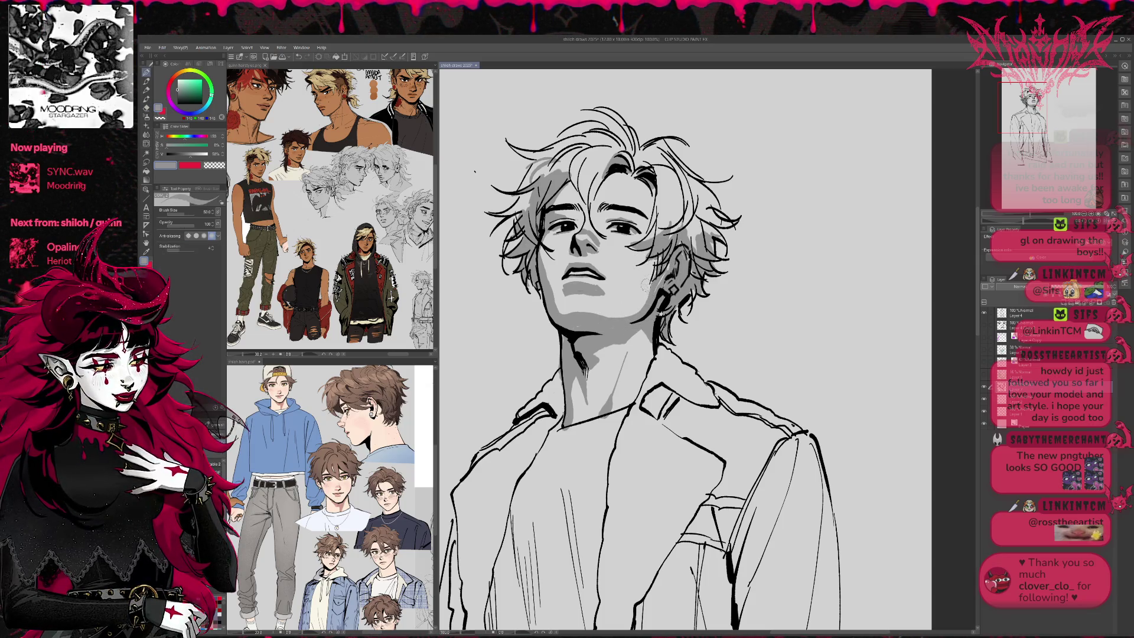
key("e")
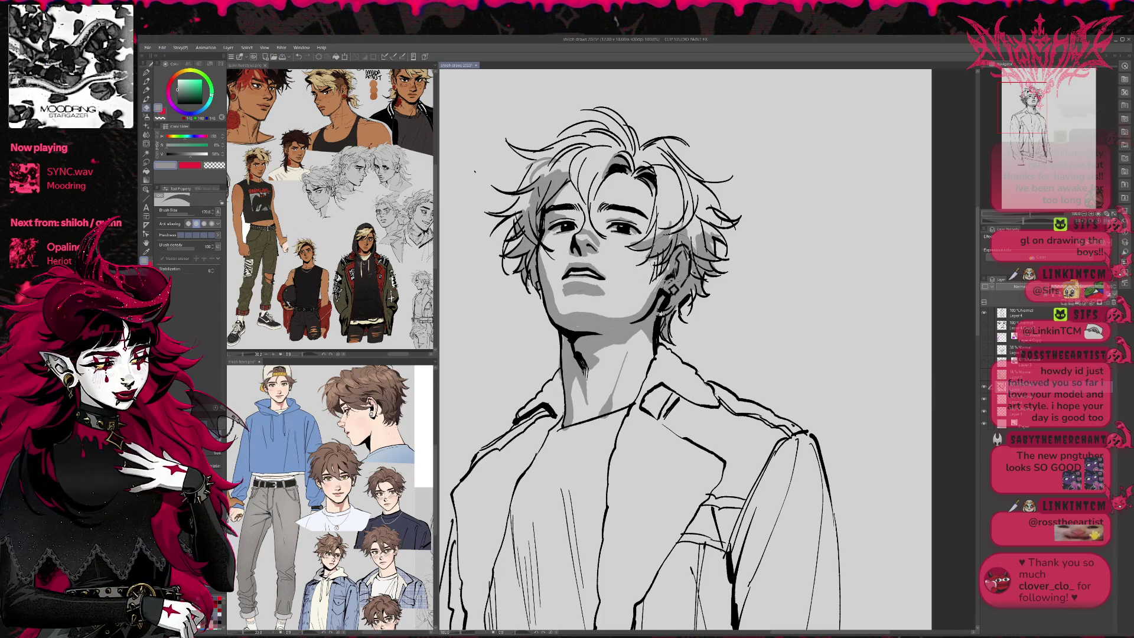
key("p")
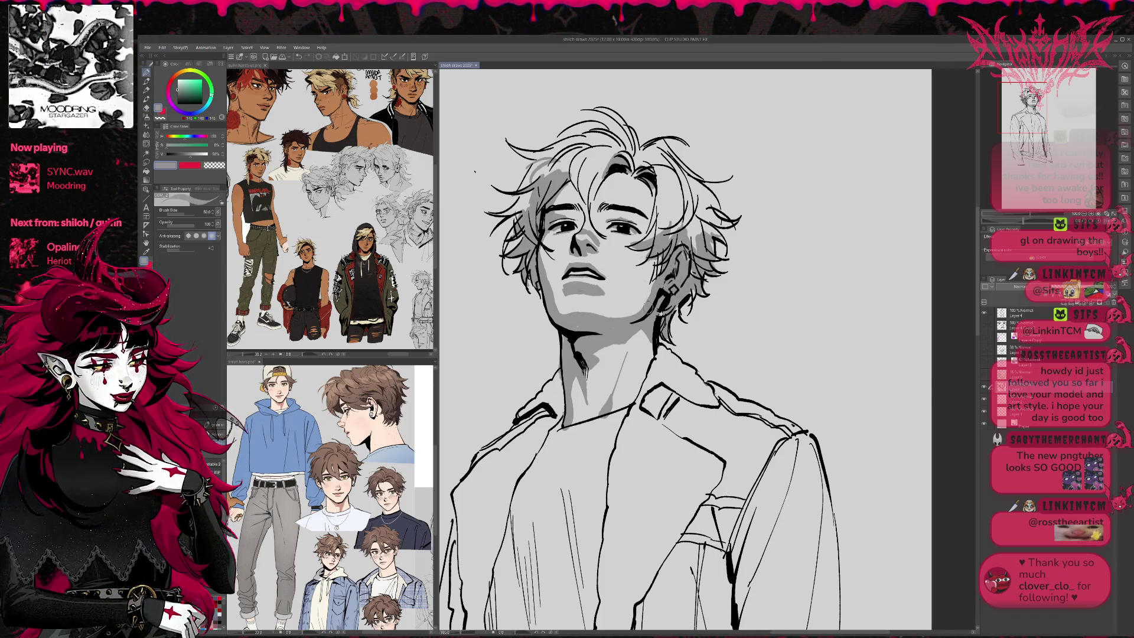
key("h")
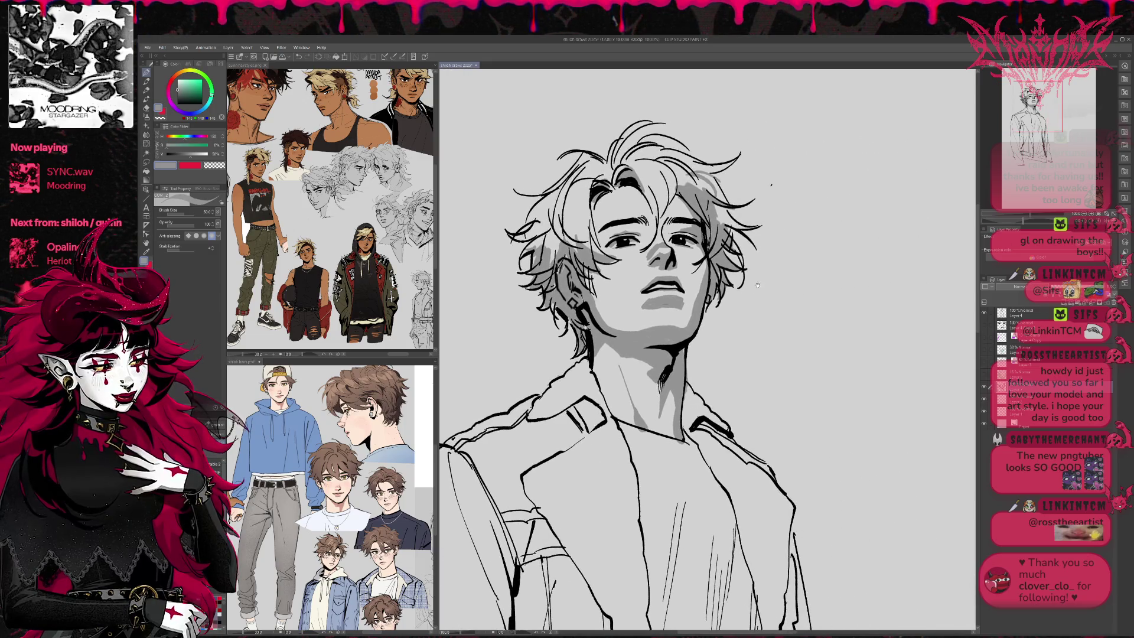
left_click_drag(740, 188, 757, 185)
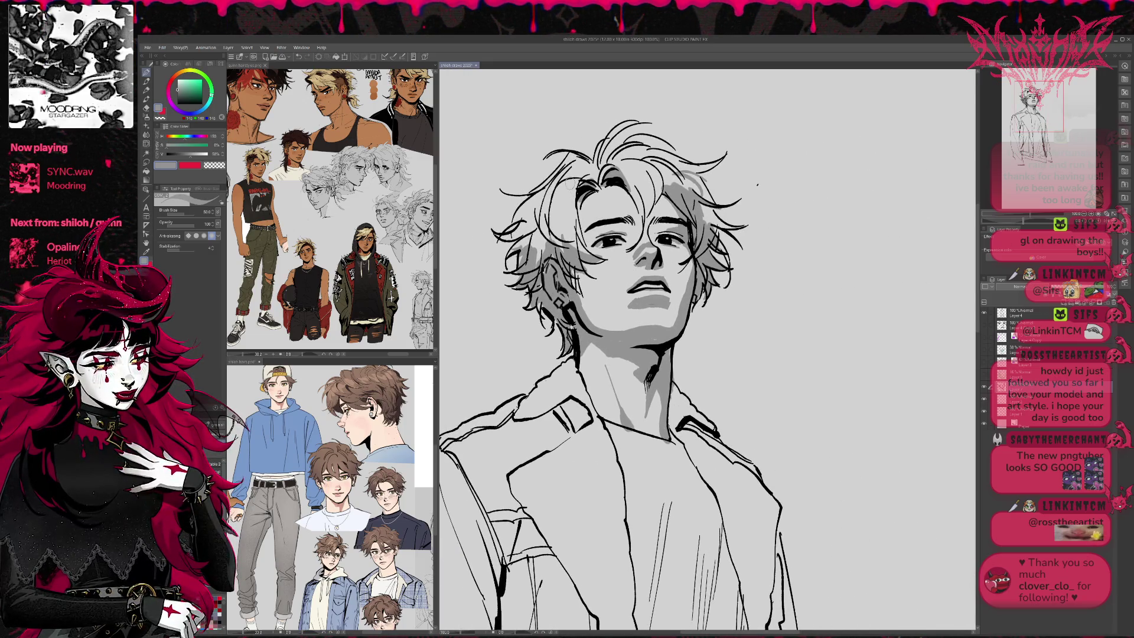
Paint grey shading into the upper hair and left strand, then lower brush opacity to about 44.
key("b")
mouse_move(569, 177)
left_mouse_down()
mouse_move(561, 220)
mouse_move(574, 195)
mouse_move(522, 210)
mouse_move(576, 171)
mouse_move(605, 175)
mouse_move(635, 156)
mouse_move(657, 179)
mouse_move(644, 213)
mouse_move(690, 177)
mouse_move(673, 160)
left_mouse_up()
left_click_drag(703, 204, 715, 225)
mouse_move(635, 168)
left_mouse_down()
mouse_move(624, 192)
mouse_move(652, 192)
left_mouse_up()
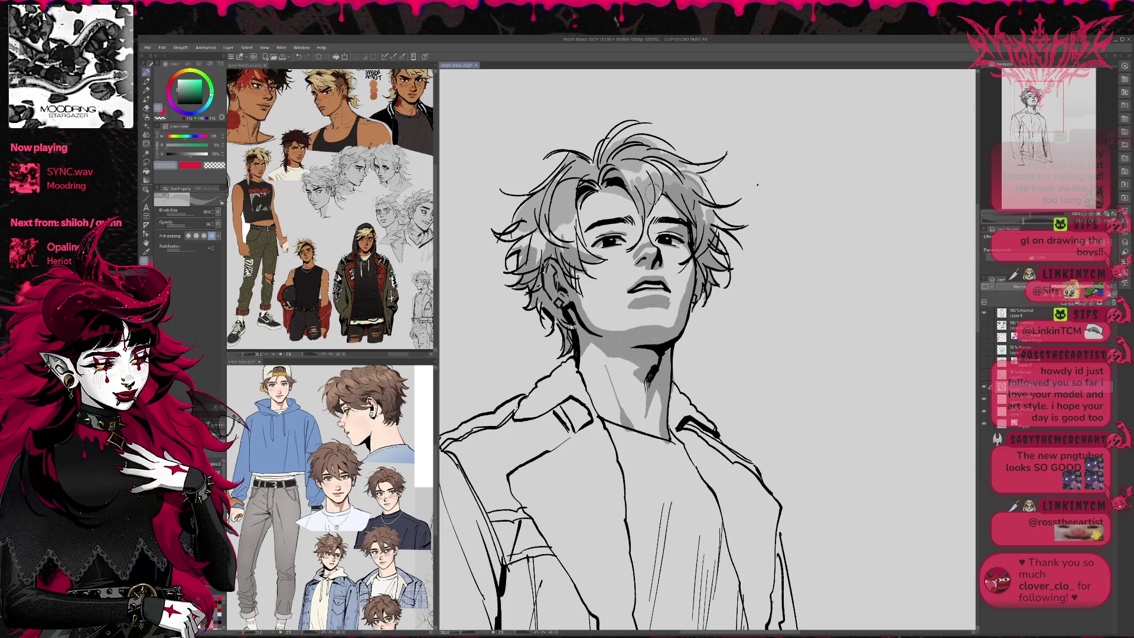
mouse_move(577, 209)
left_mouse_down()
mouse_move(584, 195)
mouse_move(619, 231)
left_mouse_up()
key("ctrl+z")
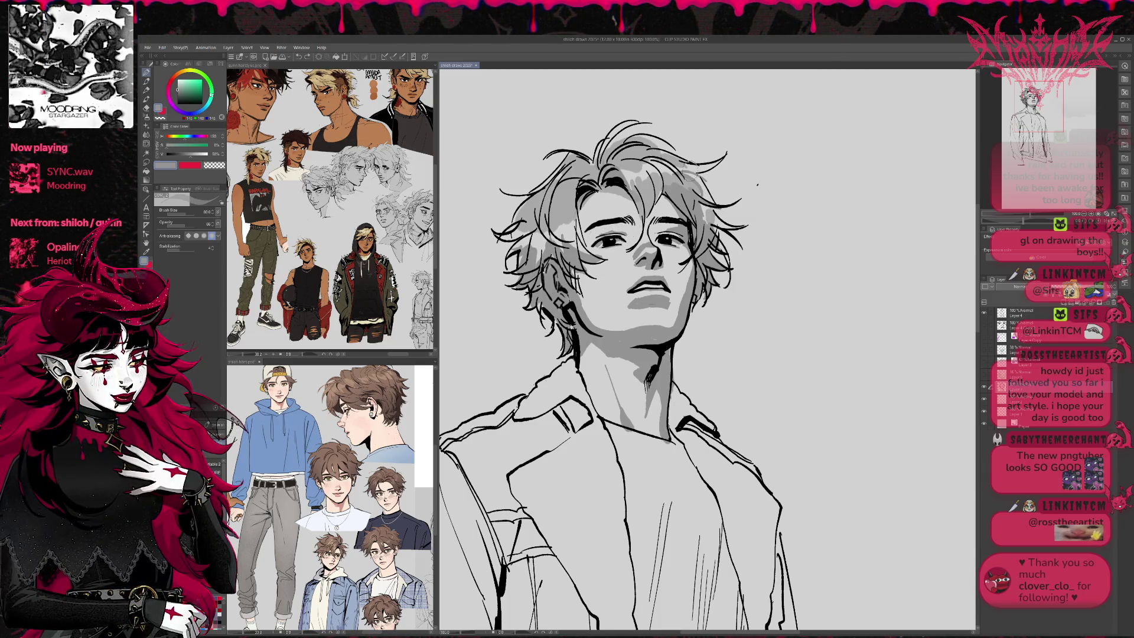
left_click(180, 225)
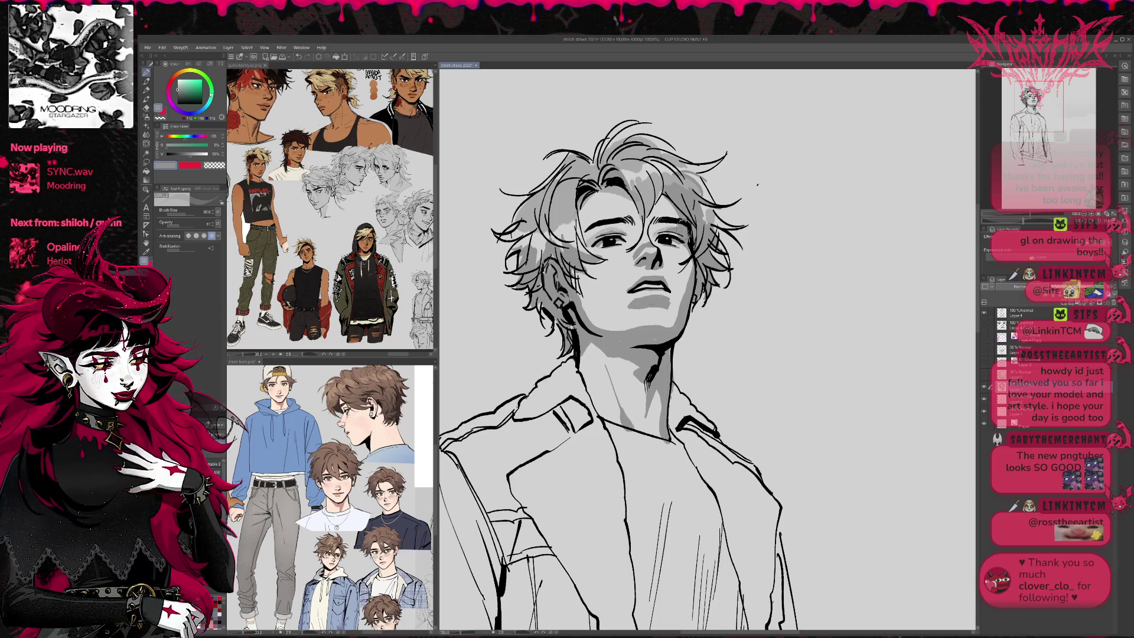
left_click_drag(683, 225, 668, 217)
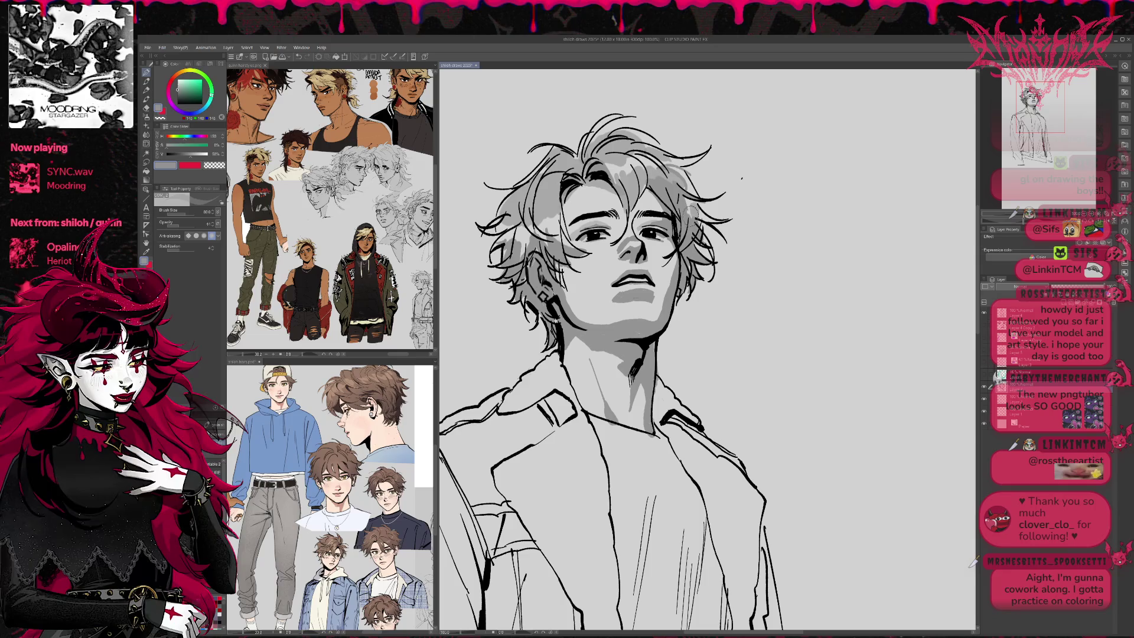
Darken the grey shading on the cheek, along the jawline and near the cheek hairline.
key("e")
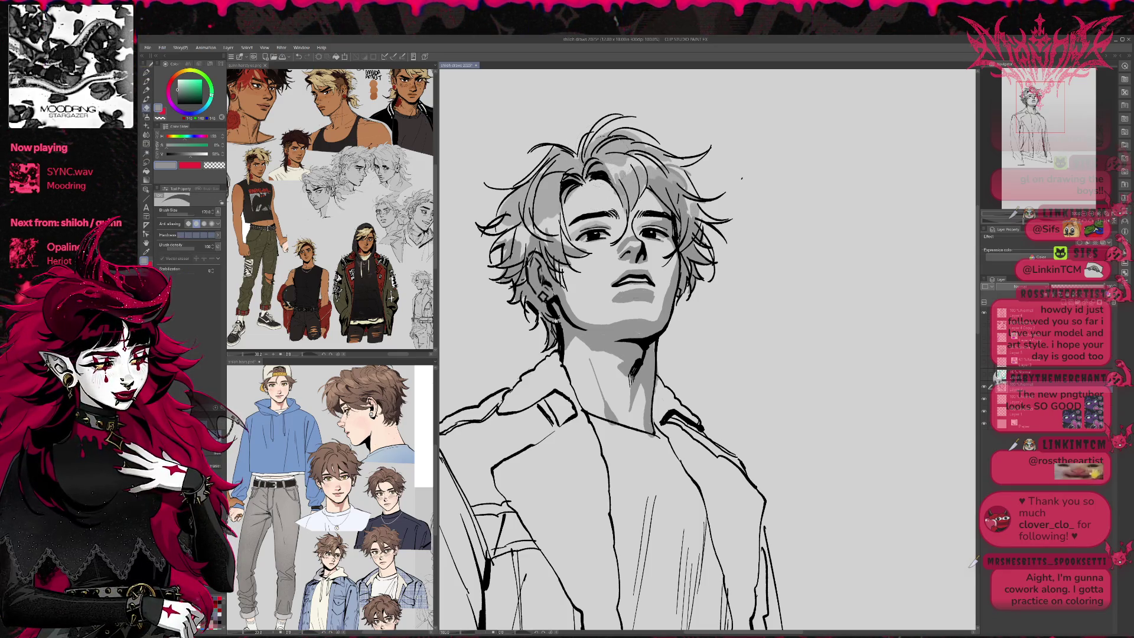
key("p")
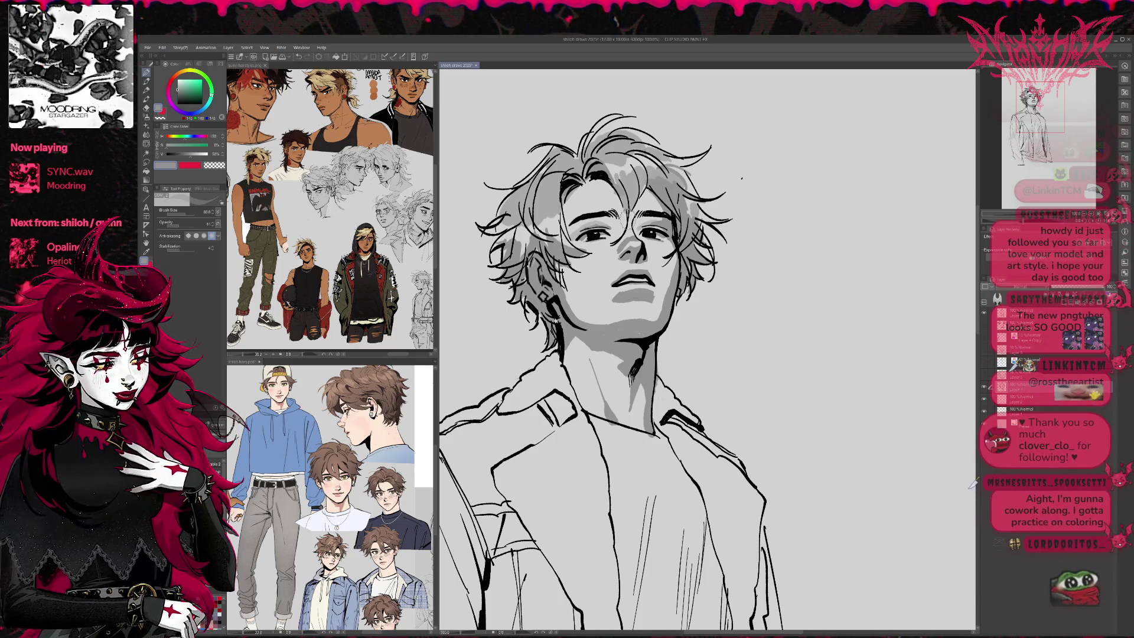
mouse_move(570, 279)
left_mouse_down()
mouse_move(576, 289)
mouse_move(598, 259)
left_mouse_up()
left_click_drag(577, 304, 589, 319)
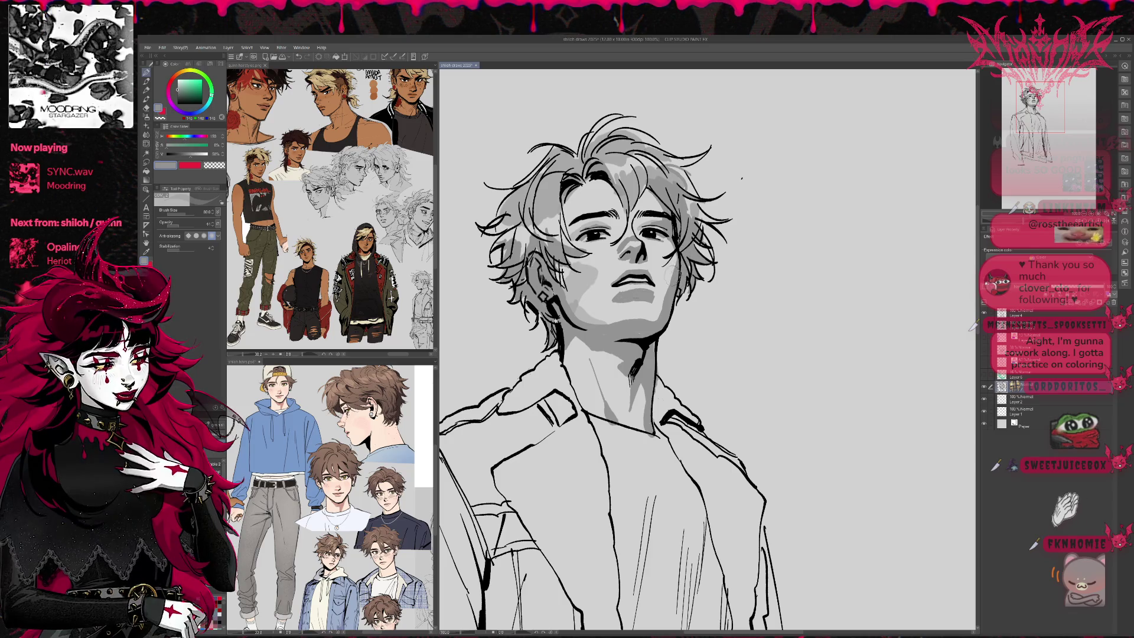
left_click_drag(667, 278, 674, 271)
Add faint low-opacity shading under the left eye, restore opacity to 100, and sample the hair's lighter grey.
left_click(176, 227)
left_click_drag(590, 248, 646, 251)
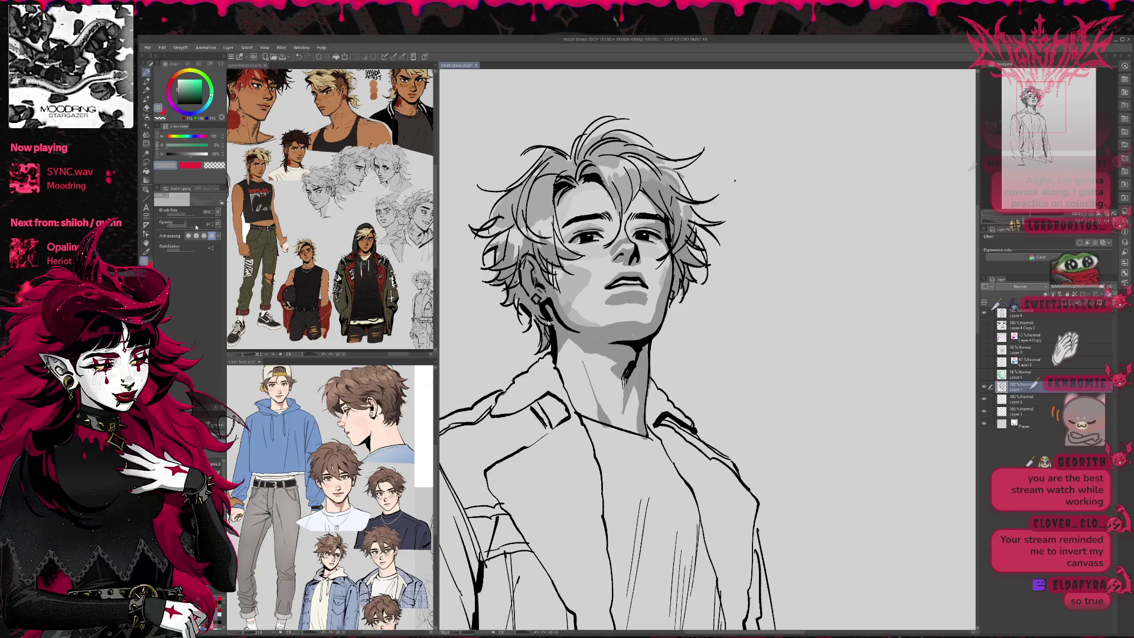
left_click_drag(195, 224, 238, 230)
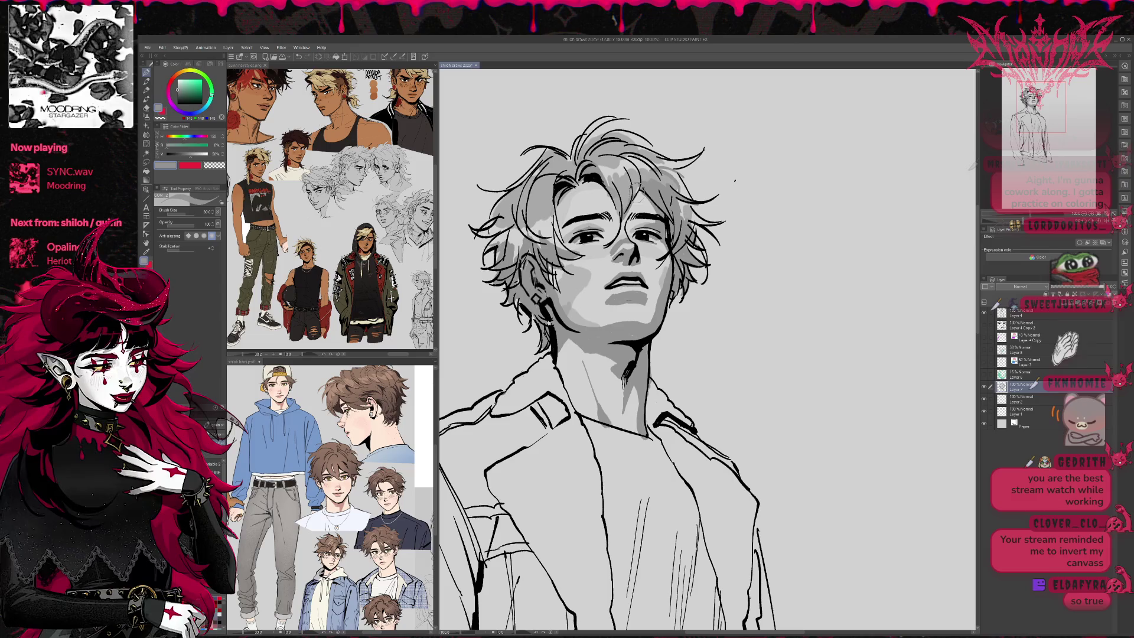
left_click(649, 186, "alt")
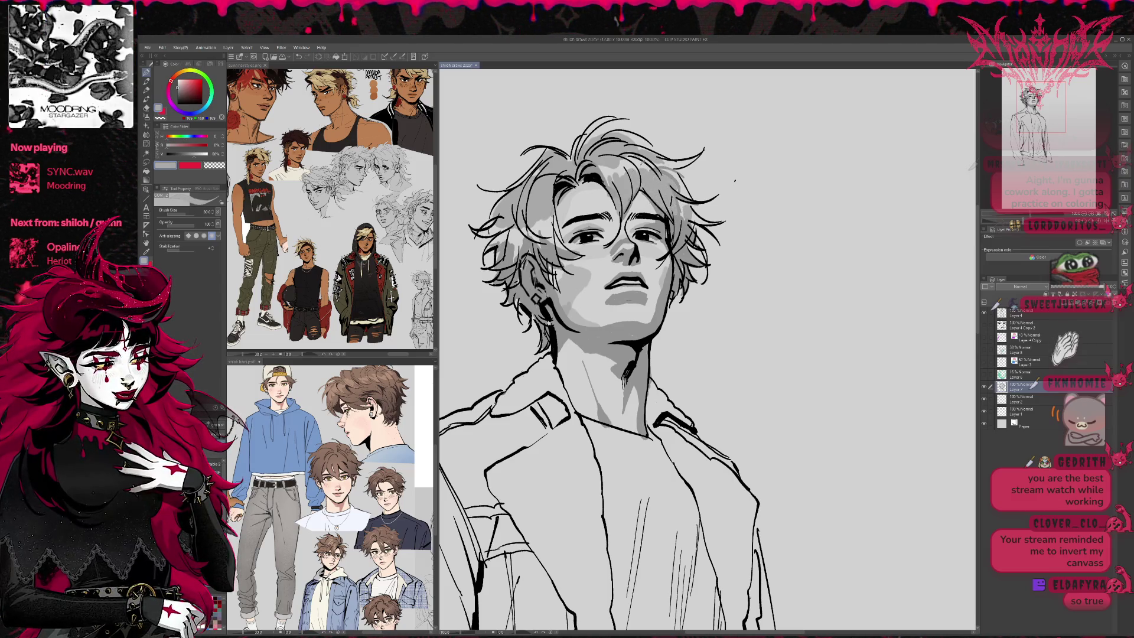
left_click(641, 168, "alt")
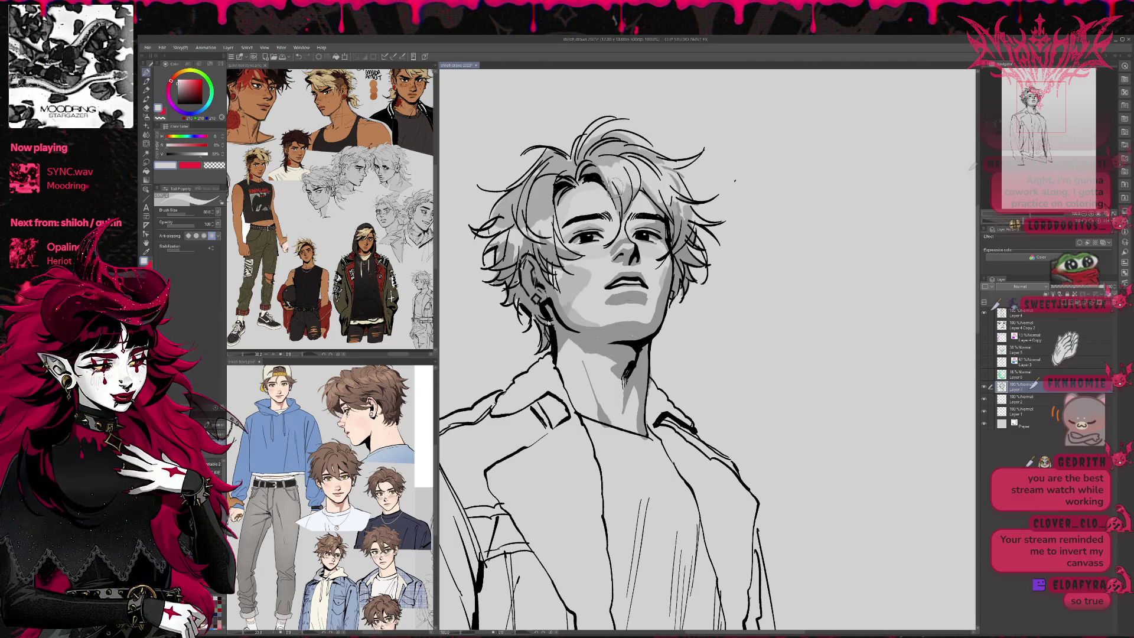
Lighten the hair strands on top, both sides and over the forehead with light grey.
mouse_move(558, 177)
left_mouse_down()
mouse_move(544, 207)
mouse_move(511, 195)
mouse_move(502, 218)
left_mouse_up()
left_click_drag(608, 148, 540, 175)
left_click_drag(590, 295, 618, 304)
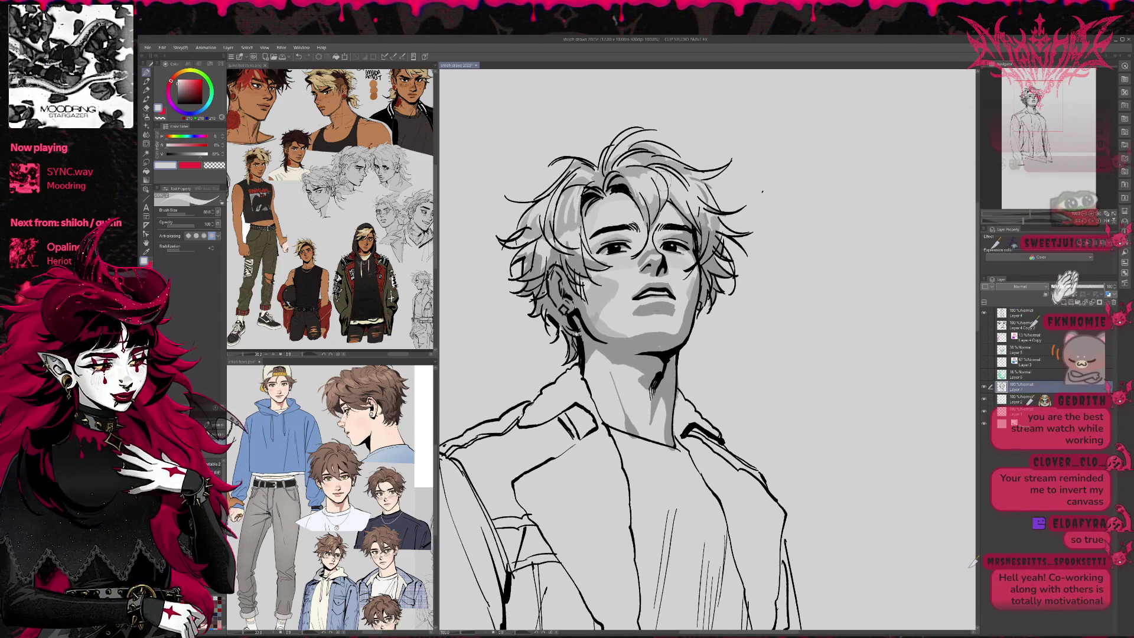
mouse_move(635, 188)
left_mouse_down()
mouse_move(611, 166)
mouse_move(685, 148)
mouse_move(659, 145)
left_mouse_up()
mouse_move(697, 207)
left_mouse_down()
mouse_move(716, 260)
mouse_move(727, 199)
left_mouse_up()
left_click_drag(576, 204, 561, 251)
mouse_move(558, 185)
left_mouse_down()
mouse_move(568, 233)
mouse_move(521, 229)
left_mouse_up()
left_click_drag(594, 185, 588, 190)
mouse_move(613, 201)
left_mouse_down()
mouse_move(592, 223)
mouse_move(589, 213)
mouse_move(603, 248)
mouse_move(619, 248)
mouse_move(590, 255)
mouse_move(663, 249)
mouse_move(664, 237)
mouse_move(688, 239)
mouse_move(681, 251)
left_mouse_up()
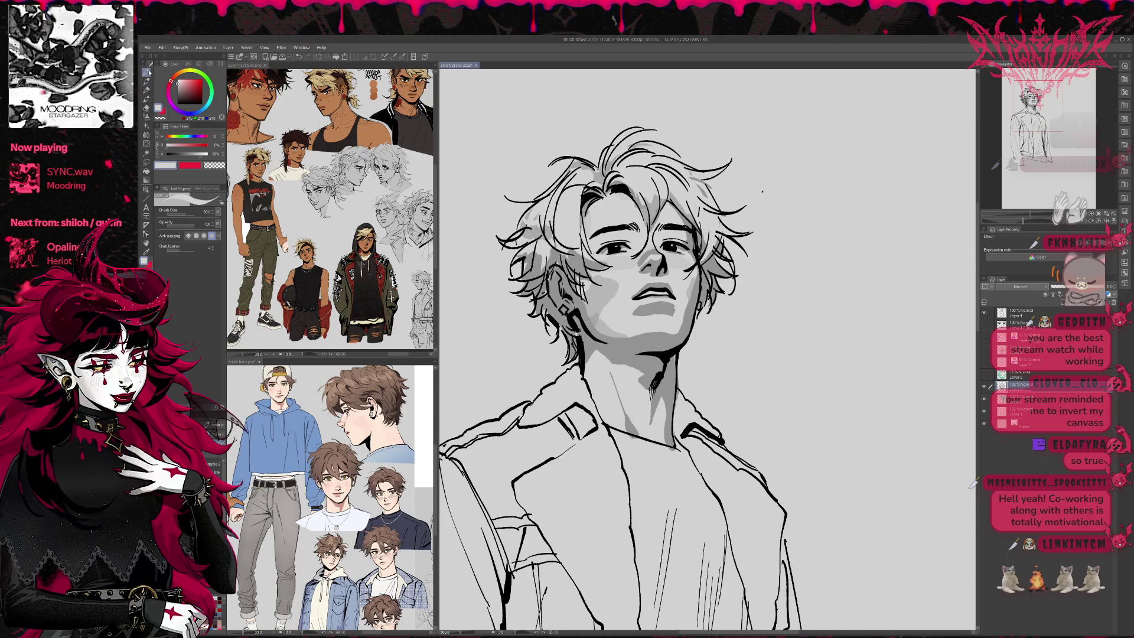
Touch up grey above the left eye and along the nose, repainting under the nose lighter.
left_click_drag(626, 254, 627, 243)
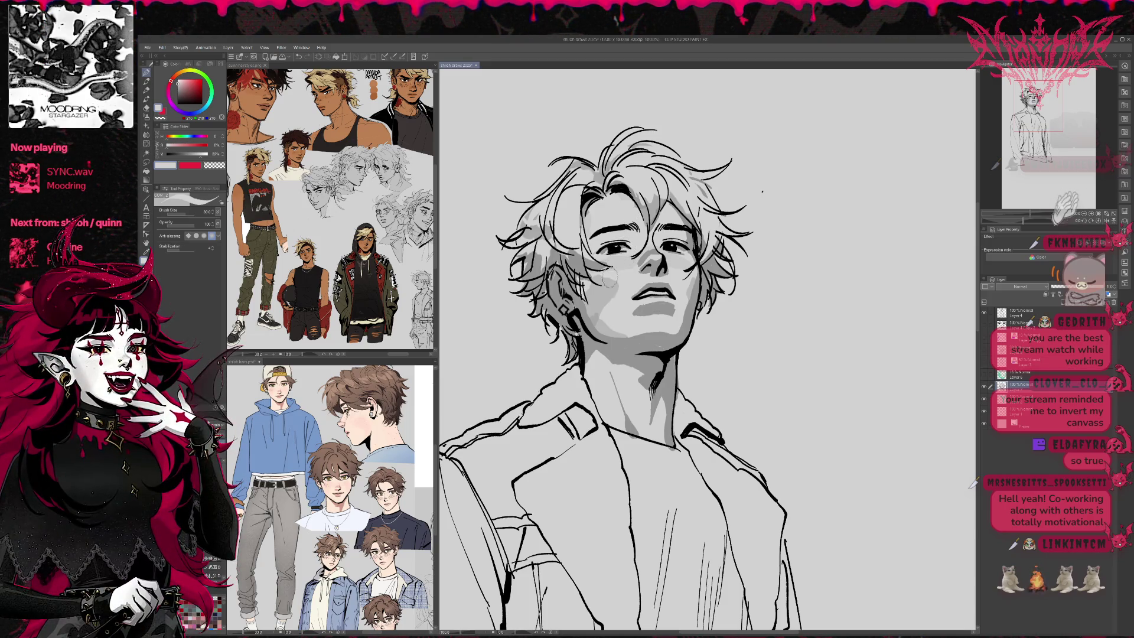
left_click(606, 292, "alt")
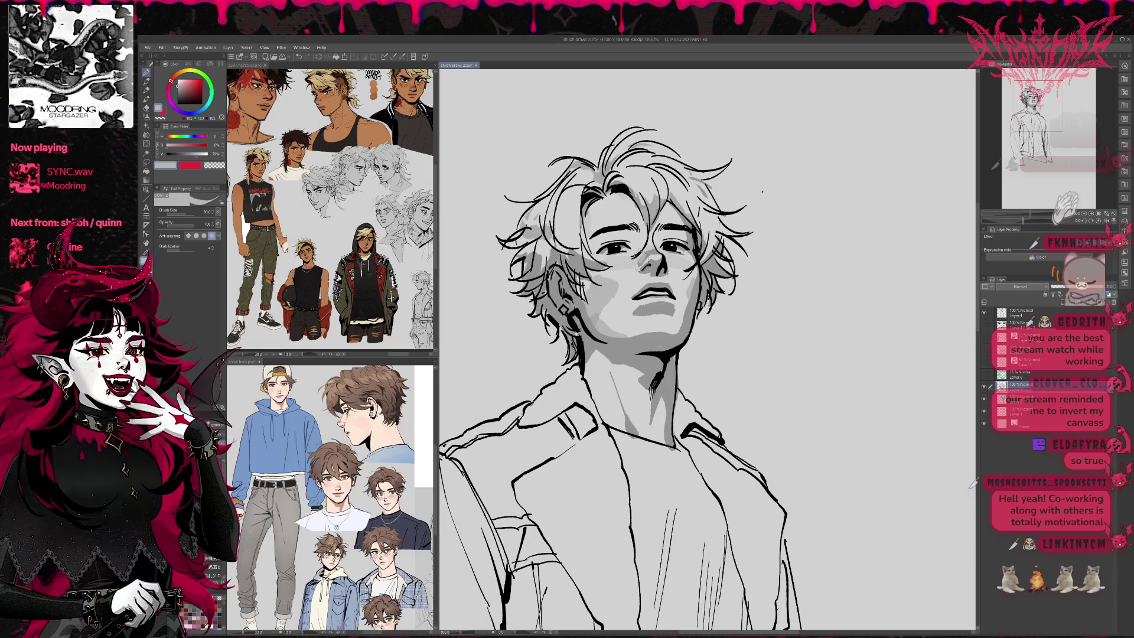
left_click_drag(643, 253, 650, 260)
left_click(596, 319, "alt")
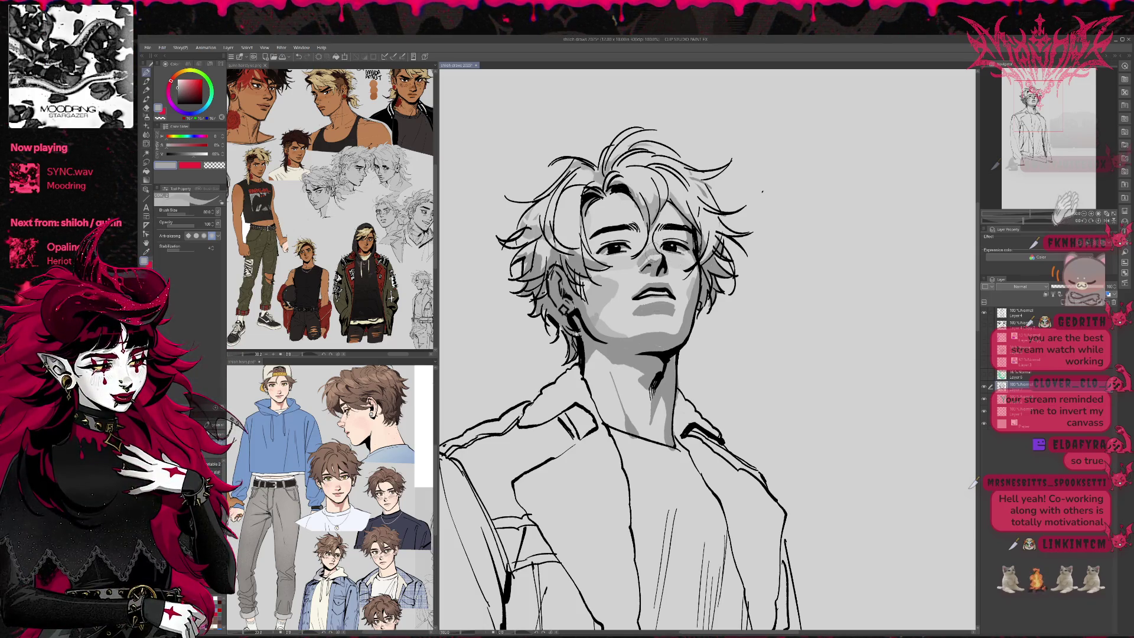
left_click(647, 260, "alt")
left_click_drag(642, 257, 656, 264)
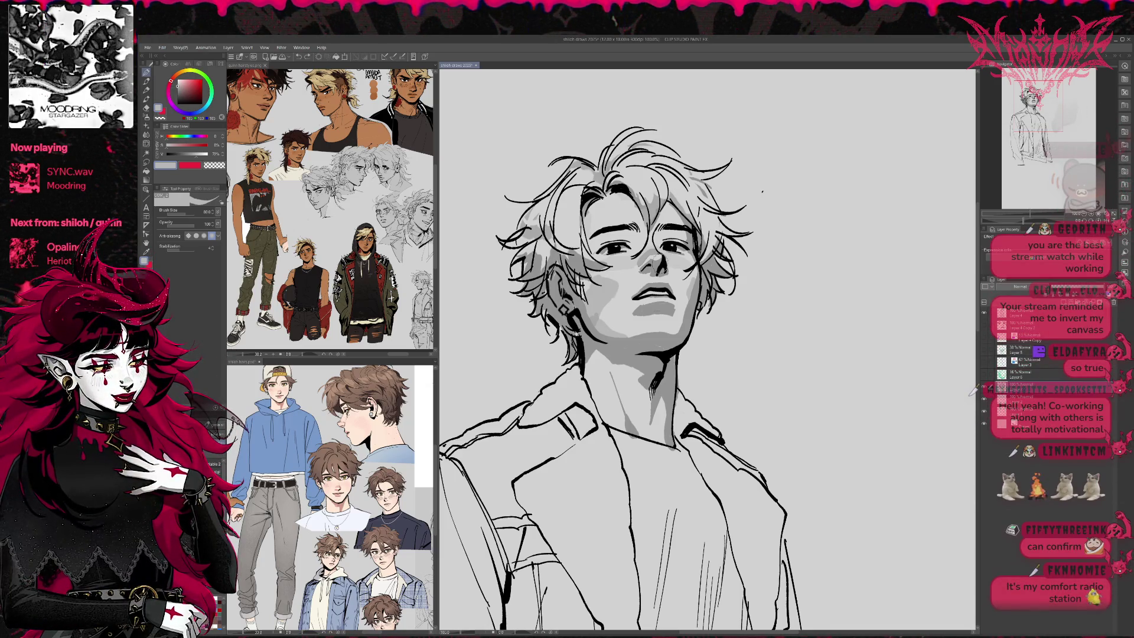
mouse_move(606, 284)
left_mouse_down()
mouse_move(593, 305)
mouse_move(607, 284)
mouse_move(608, 298)
mouse_move(606, 278)
left_mouse_up()
Rework the chin shading in lighter then darker grey, lighten under the nose, and sample new greys.
left_click(615, 313, "alt")
left_click(605, 295, "alt")
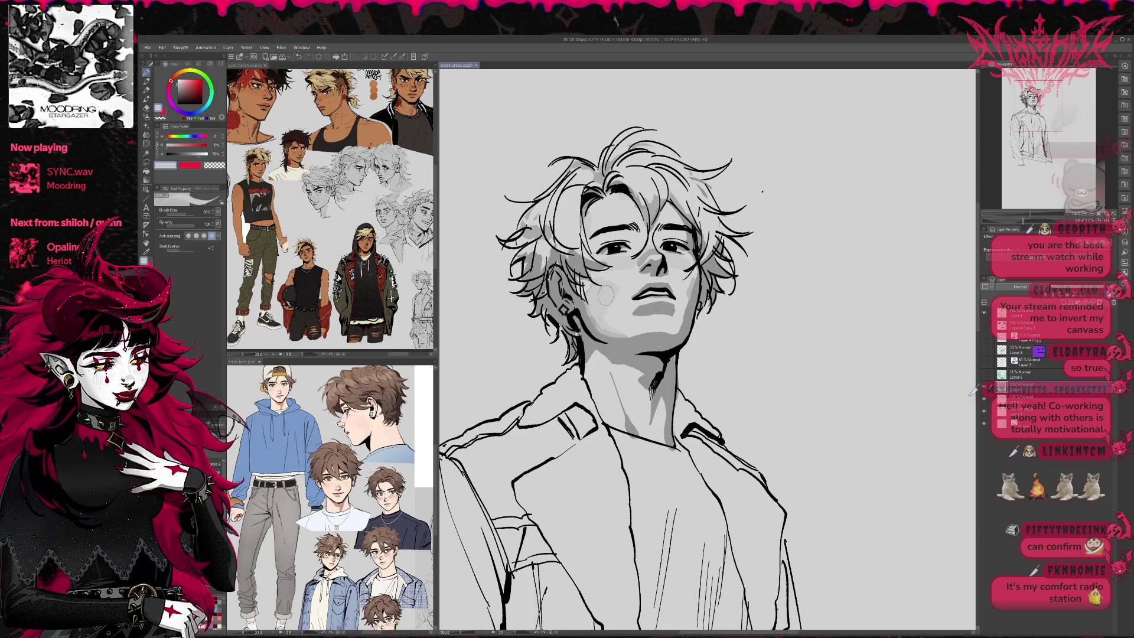
left_click_drag(671, 331, 667, 335)
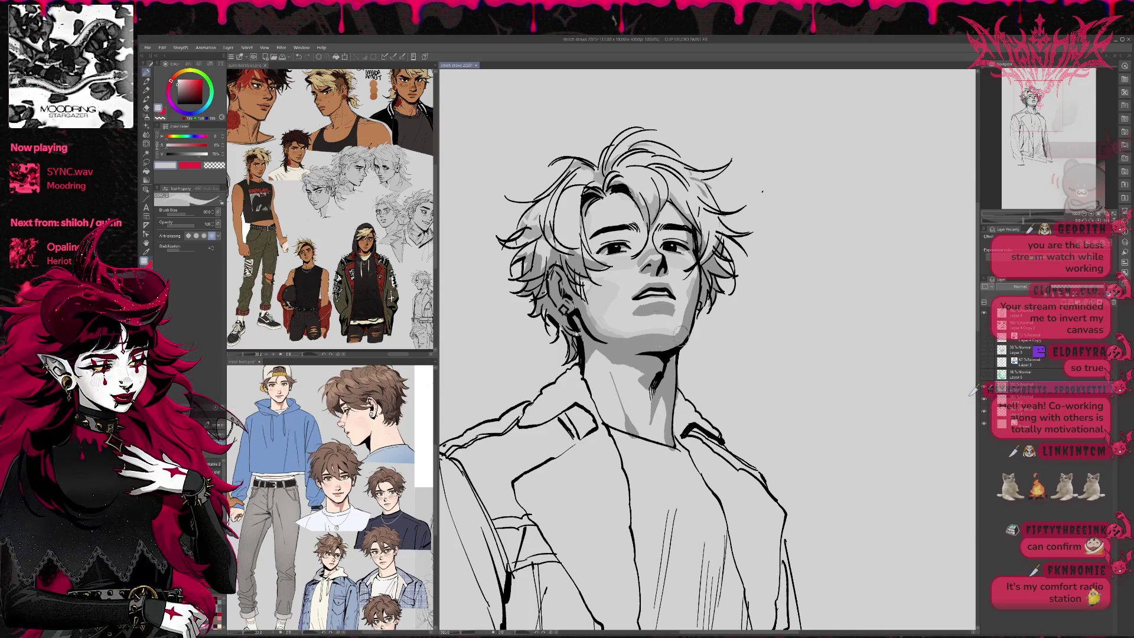
left_click(594, 320, "alt")
left_click_drag(673, 330, 683, 335)
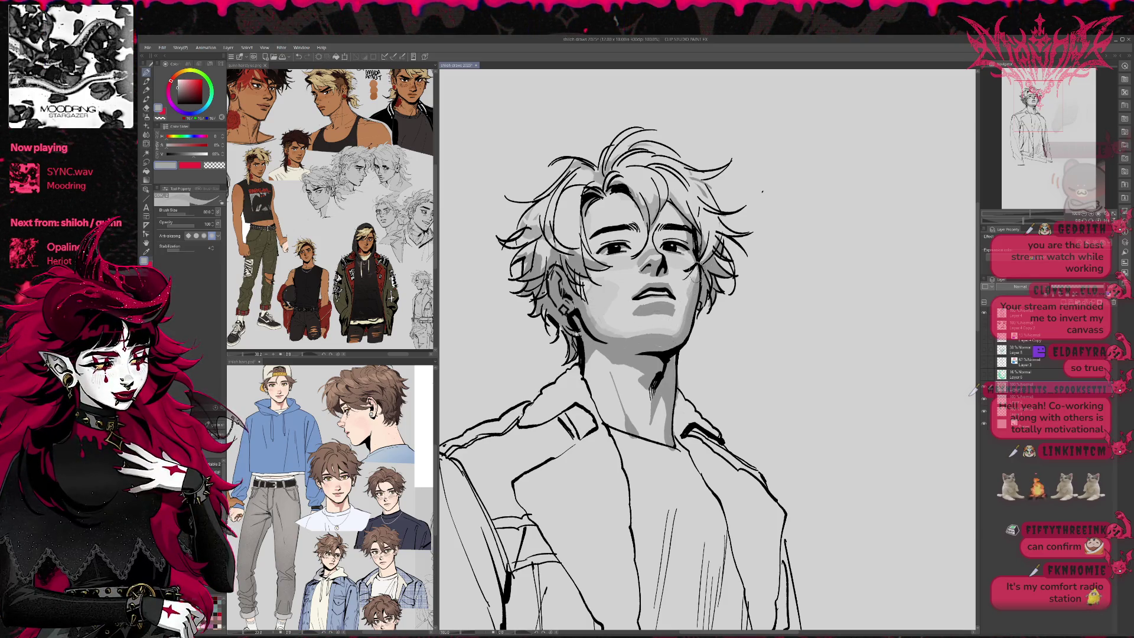
left_click_drag(654, 261, 657, 273)
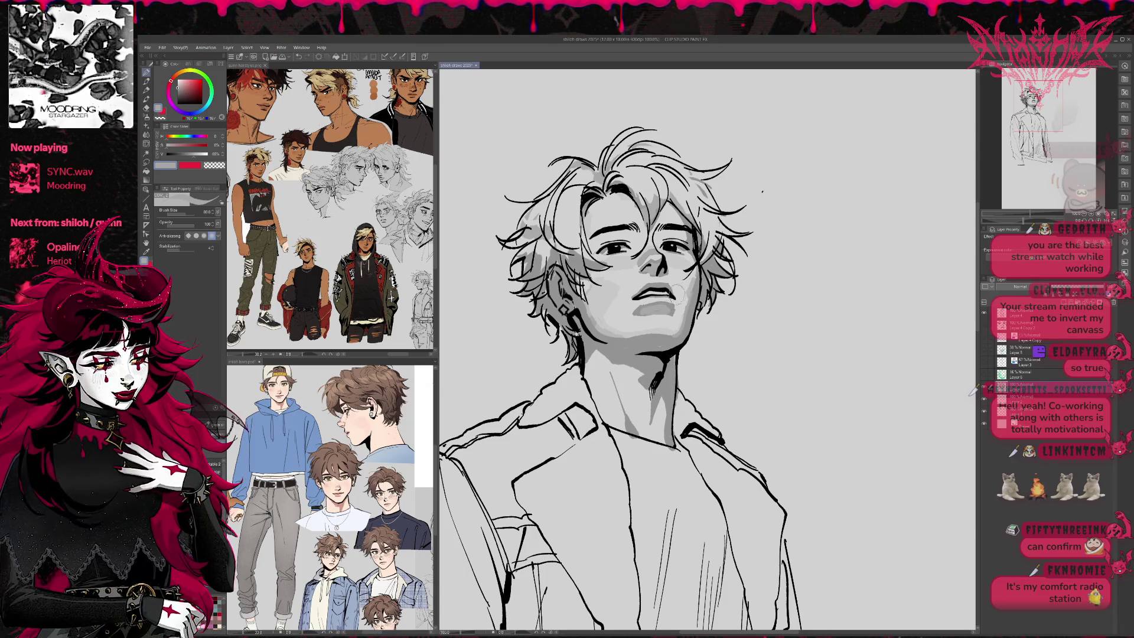
left_click(653, 316, "alt")
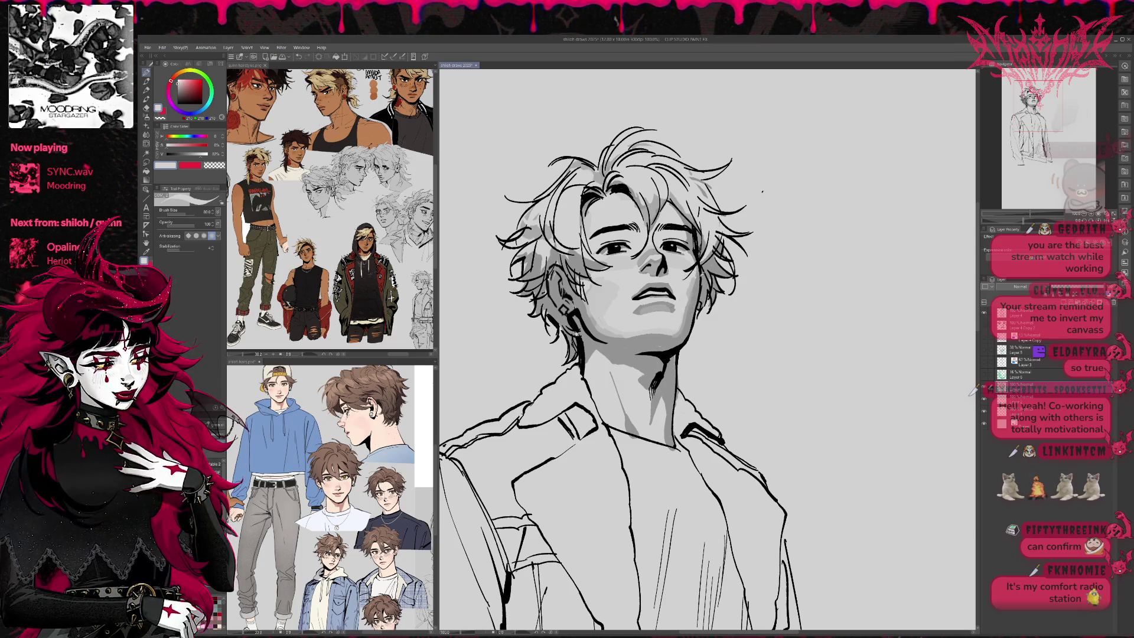
left_click(673, 304, "alt")
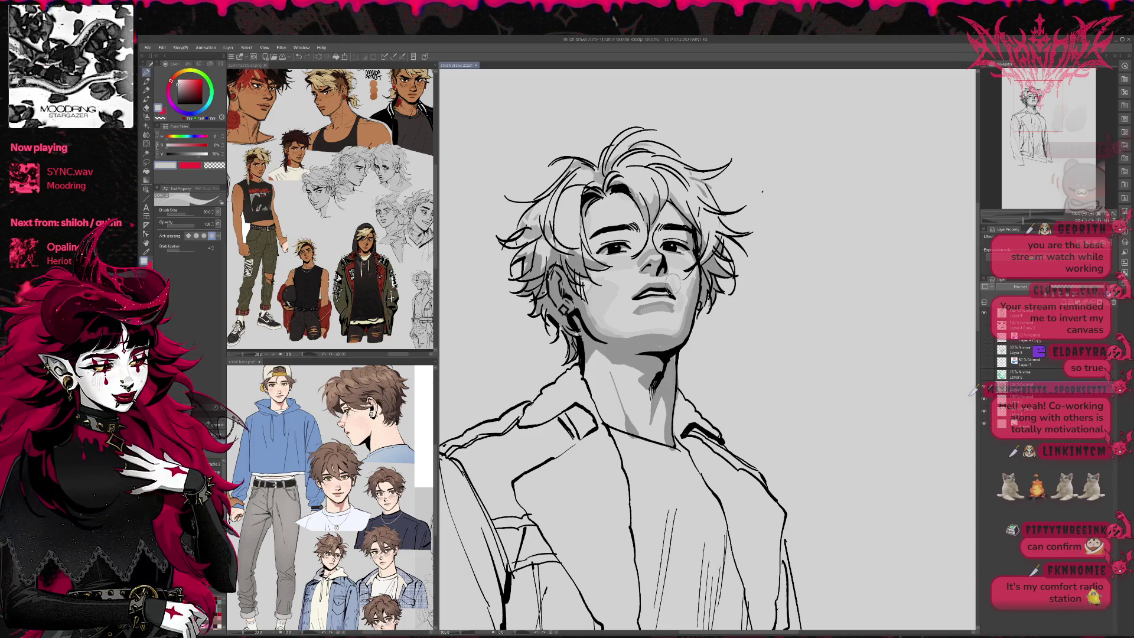
left_click(692, 288, "alt")
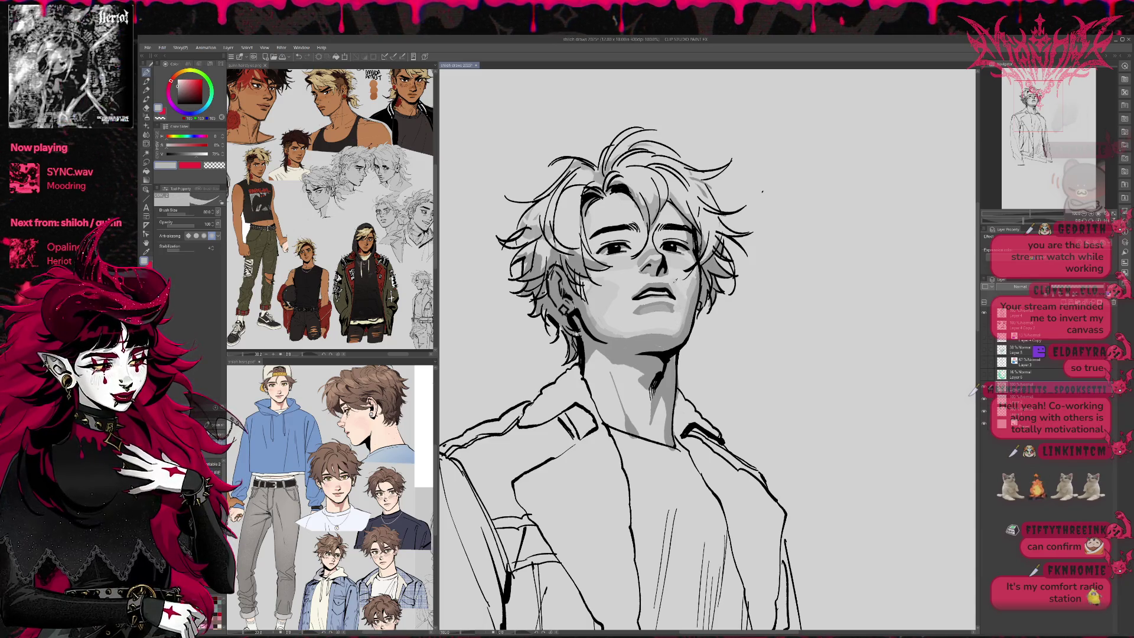
Shade across the eye and nose bridge in mid grey, then add light grey to hair by the ear.
left_click(672, 266, "alt")
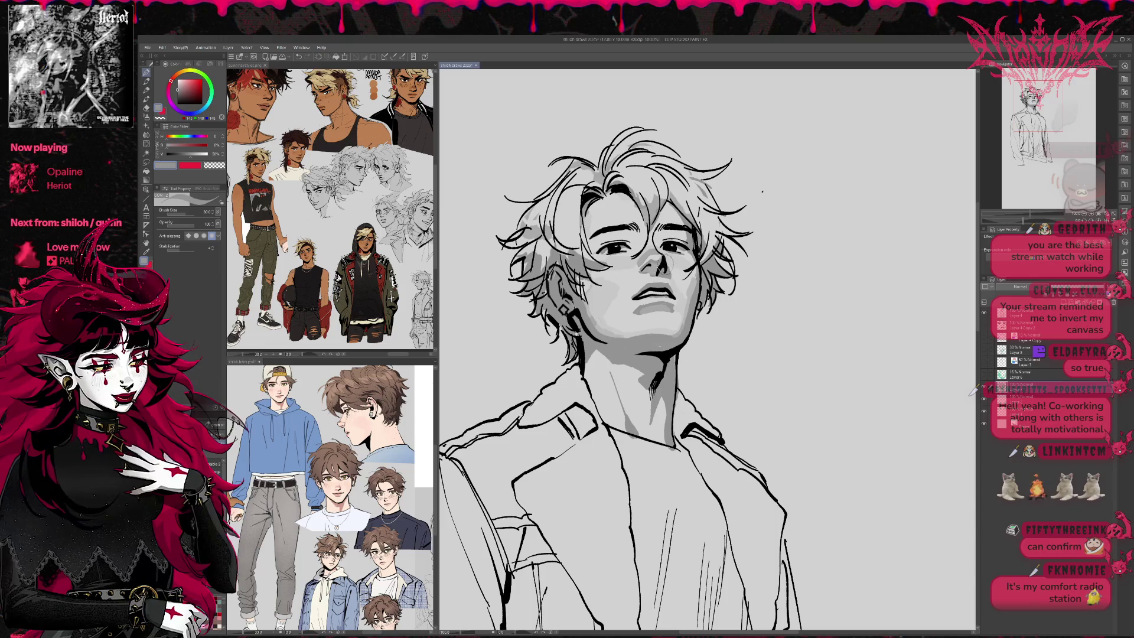
left_click_drag(612, 235, 636, 237)
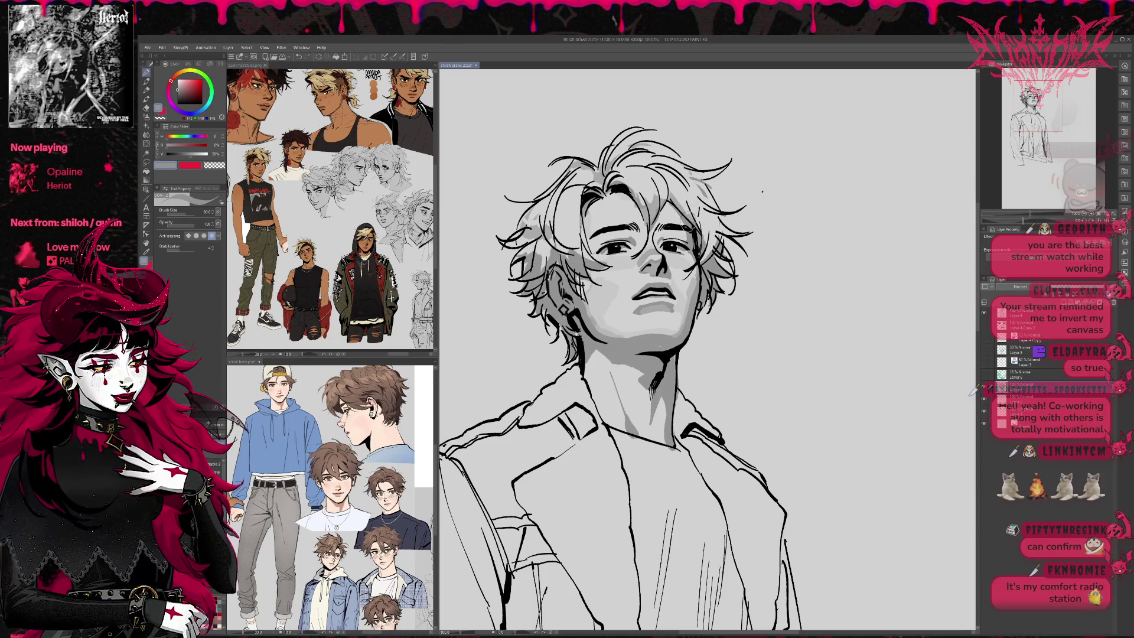
left_click_drag(693, 264, 701, 275)
left_click(608, 337, "alt")
mouse_move(558, 290)
left_mouse_down()
mouse_move(575, 319)
mouse_move(561, 290)
mouse_move(567, 310)
left_mouse_up()
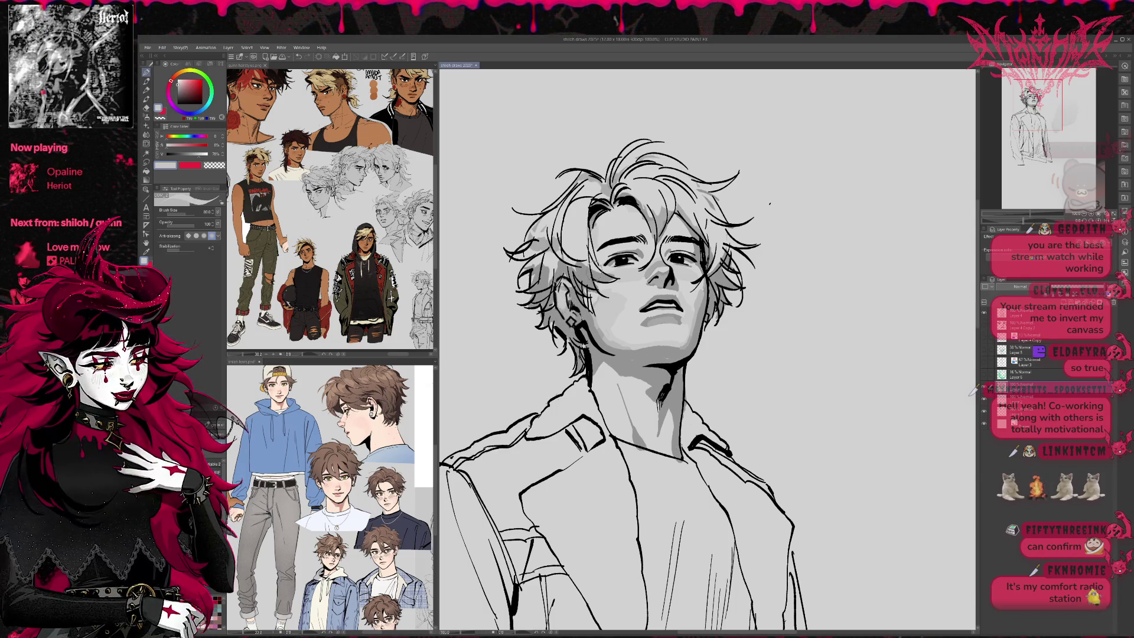
mouse_move(570, 266)
left_mouse_down()
mouse_move(573, 237)
mouse_move(587, 253)
mouse_move(591, 242)
mouse_move(580, 201)
mouse_move(546, 231)
mouse_move(556, 277)
left_mouse_up()
Shade the top and left side of the hair darker grey, adding a light highlight strand.
left_click(541, 243, "alt")
mouse_move(617, 189)
left_mouse_down()
mouse_move(670, 166)
mouse_move(671, 215)
mouse_move(694, 207)
mouse_move(705, 222)
mouse_move(670, 186)
mouse_move(646, 204)
mouse_move(688, 177)
left_mouse_up()
mouse_move(584, 213)
left_mouse_down()
mouse_move(543, 260)
mouse_move(525, 254)
mouse_move(550, 251)
left_mouse_up()
mouse_move(572, 195)
left_mouse_down()
mouse_move(592, 171)
mouse_move(649, 147)
mouse_move(671, 155)
mouse_move(664, 168)
mouse_move(726, 188)
mouse_move(717, 268)
mouse_move(712, 203)
left_mouse_up()
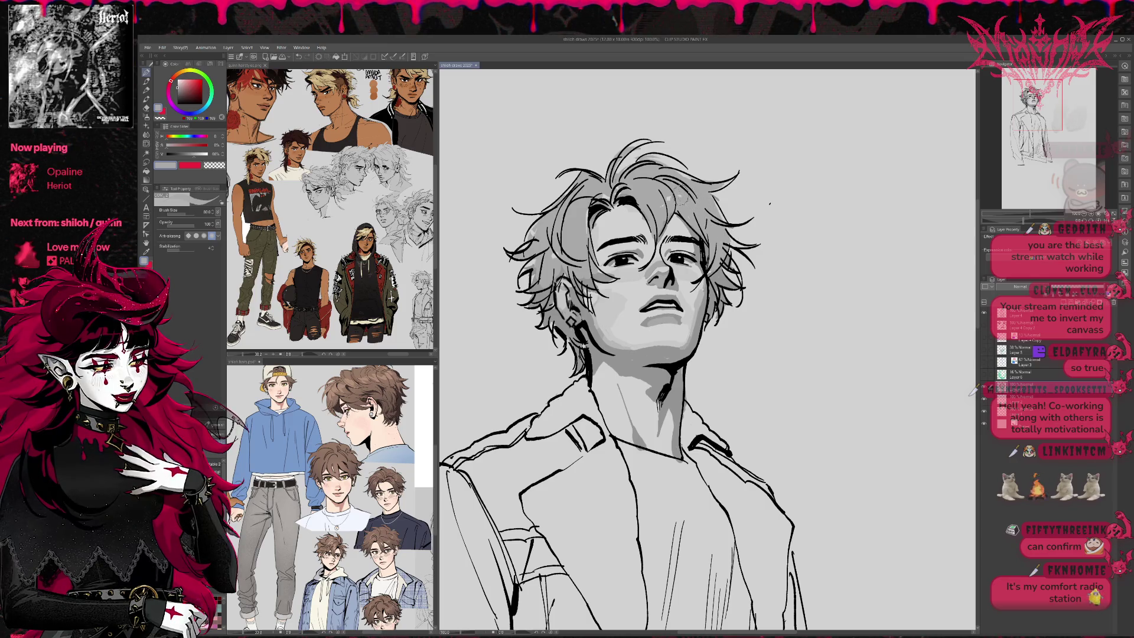
left_click(672, 226, "alt")
mouse_move(660, 202)
left_mouse_down()
mouse_move(657, 231)
mouse_move(662, 222)
left_mouse_up()
Add darker grey shading to the hair strands, left fringe and right side of the hair.
left_click(652, 200, "alt")
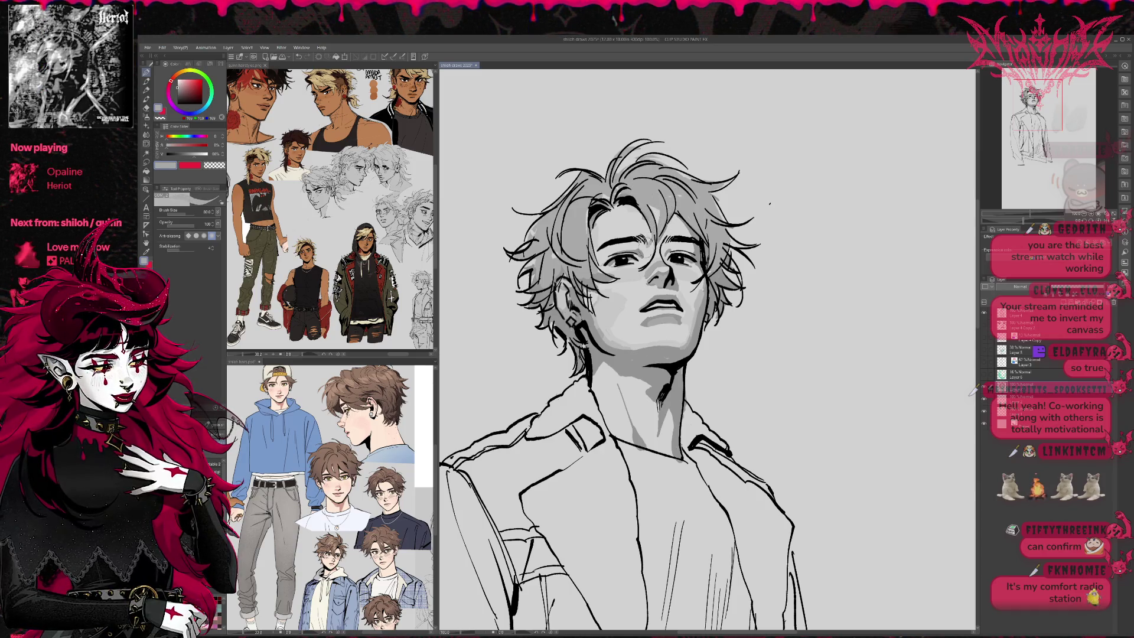
left_click(570, 322, "alt")
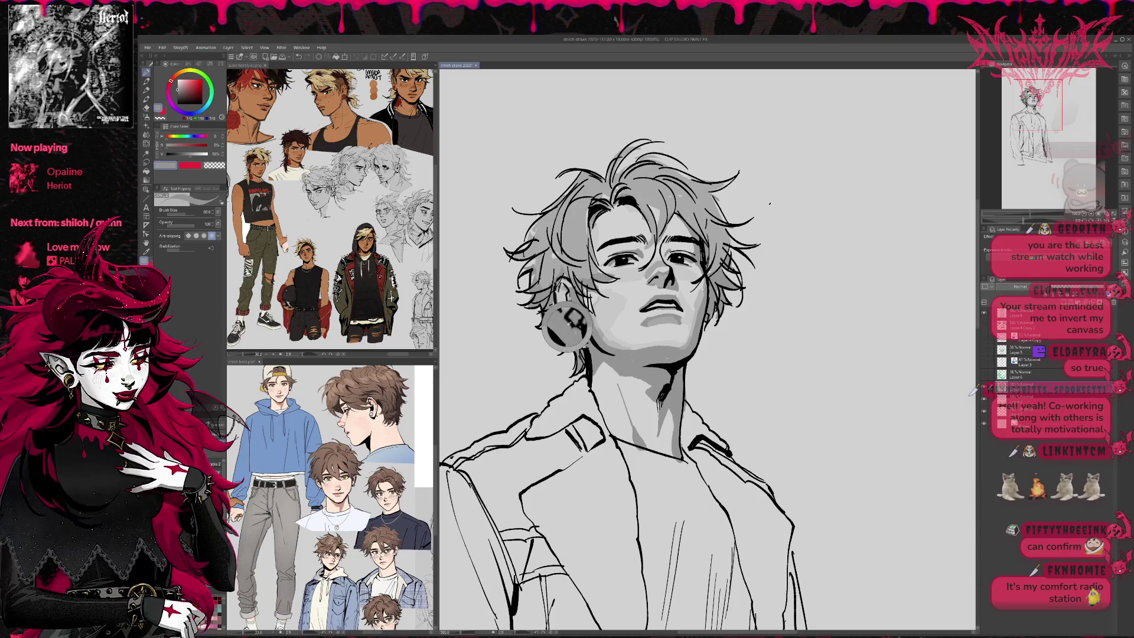
mouse_move(676, 207)
left_mouse_down()
mouse_move(702, 225)
mouse_move(646, 197)
mouse_move(646, 178)
mouse_move(664, 165)
left_mouse_up()
mouse_move(596, 194)
left_mouse_down()
mouse_move(584, 224)
mouse_move(576, 188)
mouse_move(560, 242)
mouse_move(537, 236)
mouse_move(576, 260)
left_mouse_up()
mouse_move(679, 192)
left_mouse_down()
mouse_move(706, 200)
mouse_move(718, 233)
mouse_move(753, 228)
mouse_move(770, 183)
left_mouse_up()
left_click(638, 282, "alt")
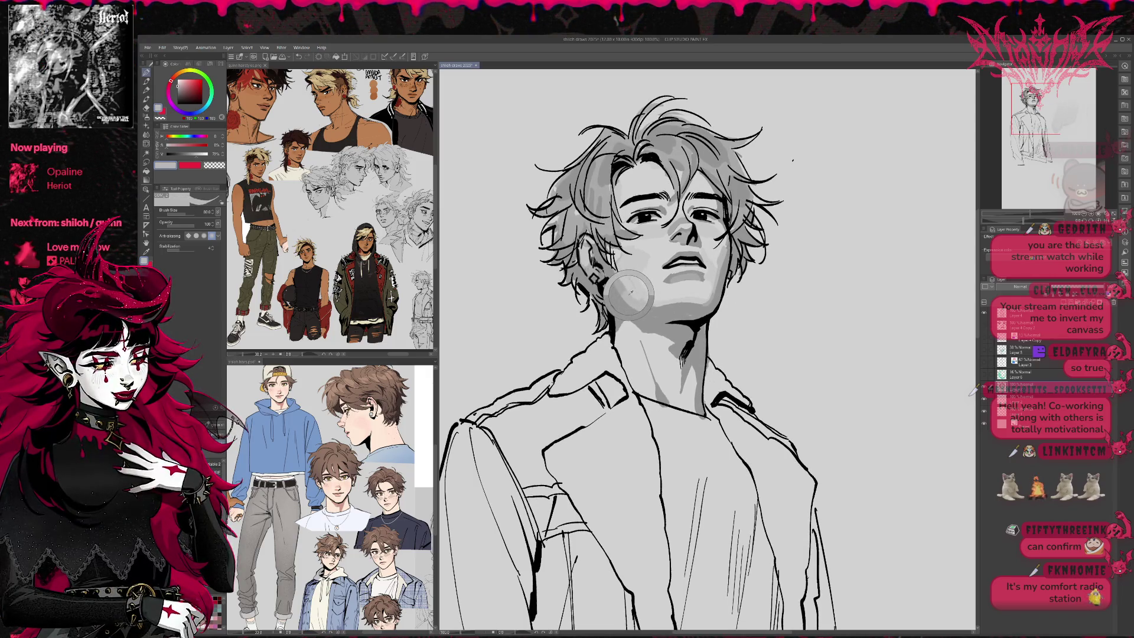
Shade the neck in light grey and check it with rotated, mirrored and zoomed views.
mouse_move(683, 356)
left_mouse_down()
mouse_move(694, 413)
mouse_move(677, 357)
mouse_move(687, 355)
mouse_move(641, 334)
mouse_move(647, 345)
mouse_move(658, 331)
mouse_move(617, 349)
mouse_move(620, 331)
mouse_move(631, 358)
mouse_move(623, 369)
mouse_move(645, 391)
mouse_move(670, 384)
mouse_move(678, 400)
mouse_move(689, 387)
left_mouse_up()
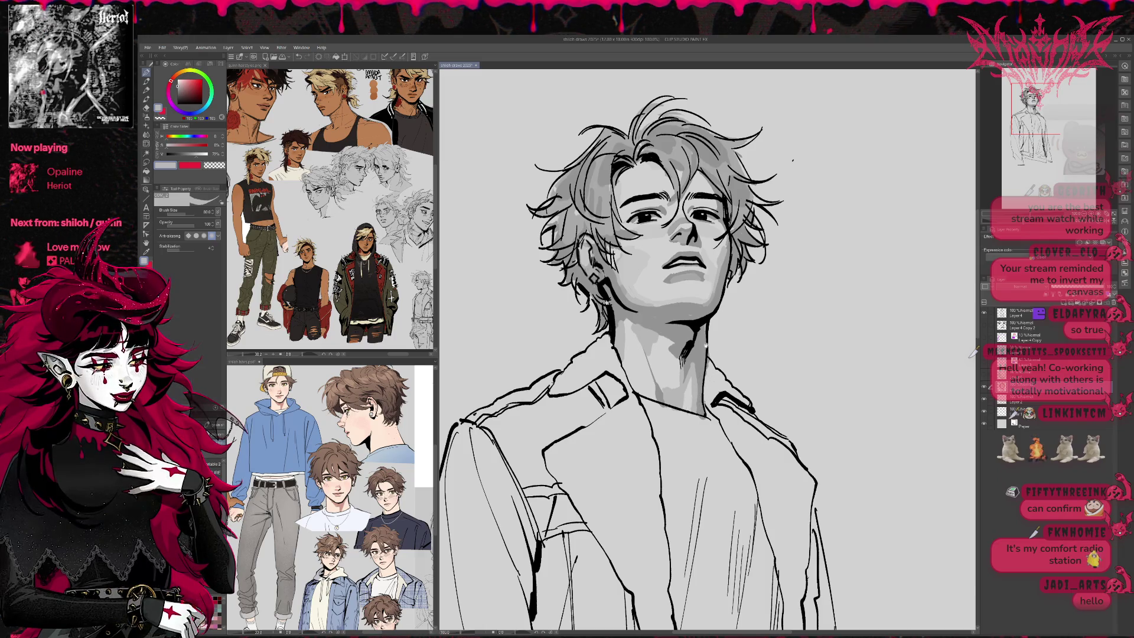
mouse_move(702, 340)
left_mouse_down()
mouse_move(799, 321)
mouse_move(767, 277)
left_mouse_up()
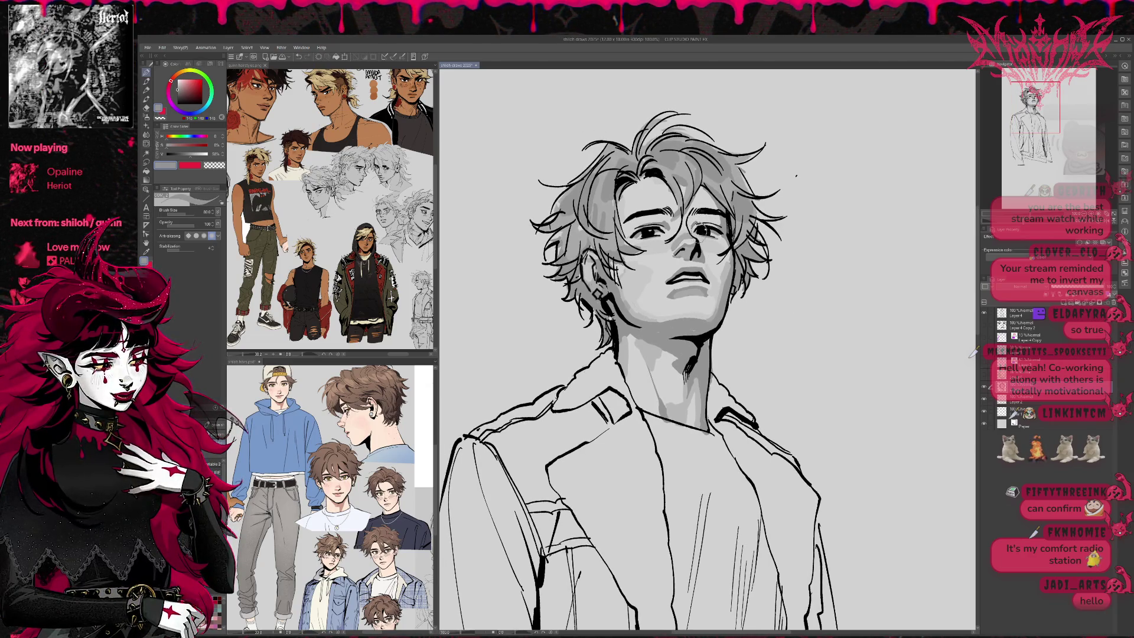
left_click_drag(735, 213, 658, 249)
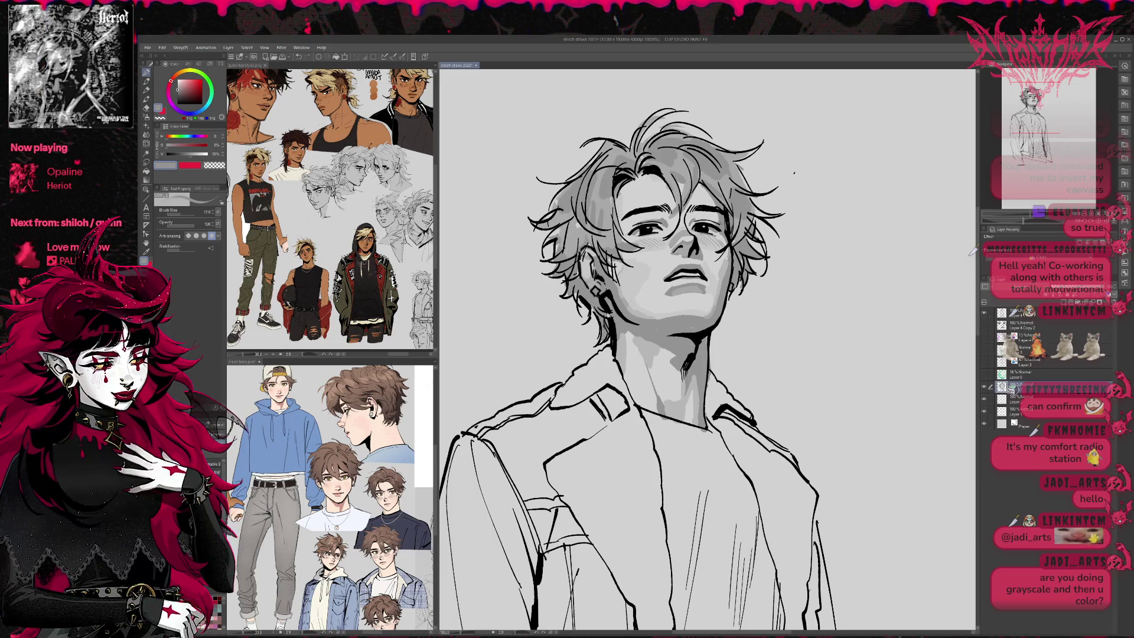
key("h")
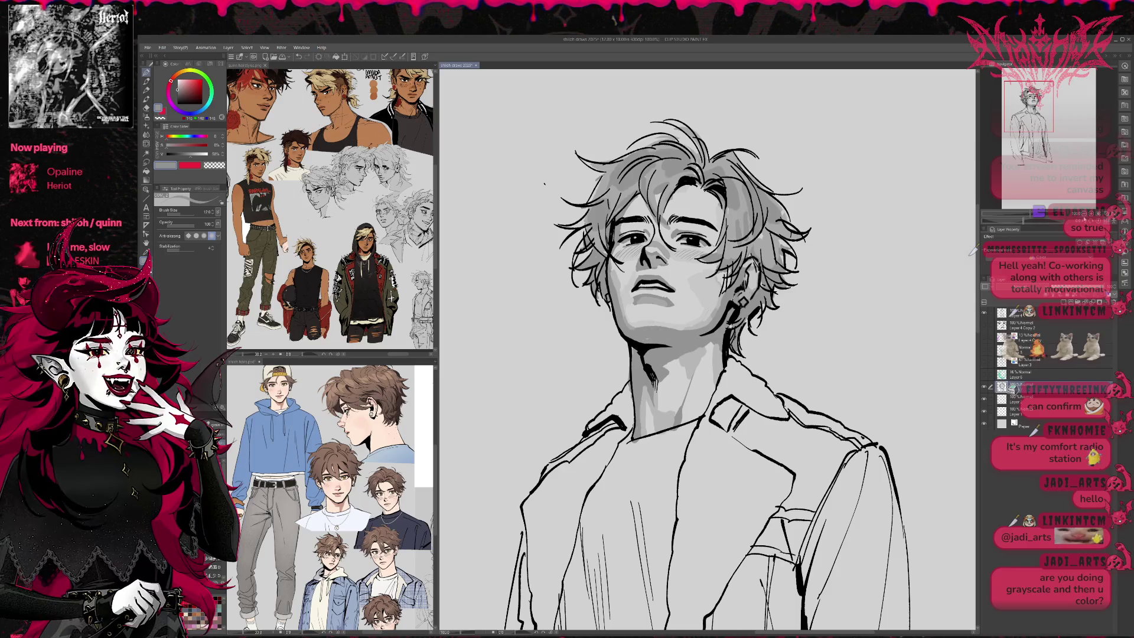
key("ctrl+plus")
key("ctrl+plus")
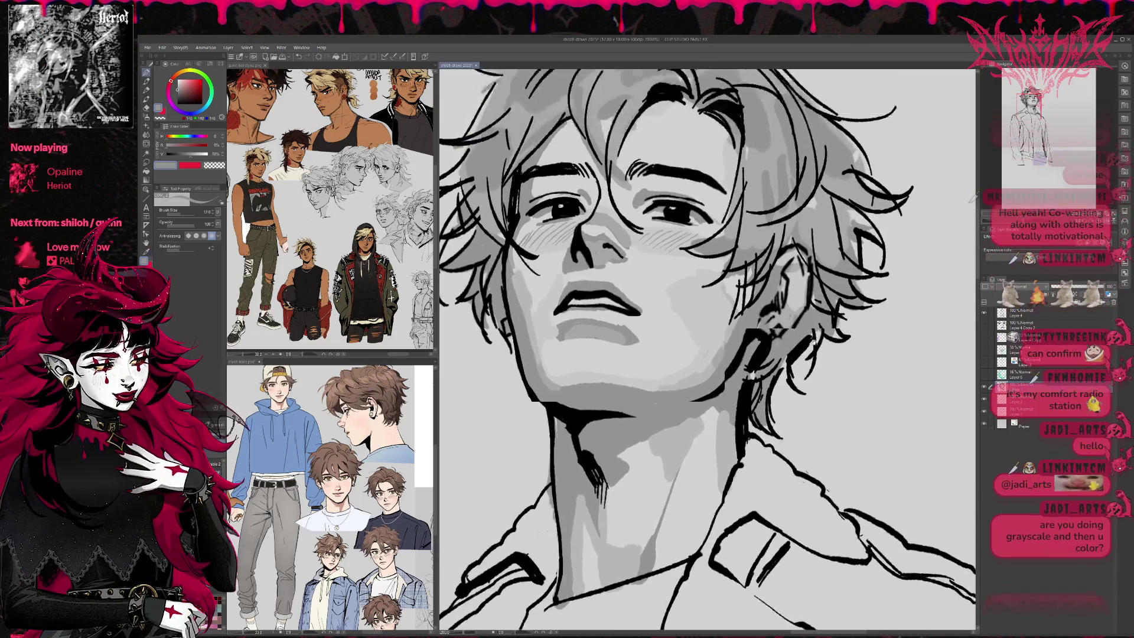
mouse_move(732, 244)
left_mouse_down()
mouse_move(761, 303)
mouse_move(755, 287)
left_mouse_up()
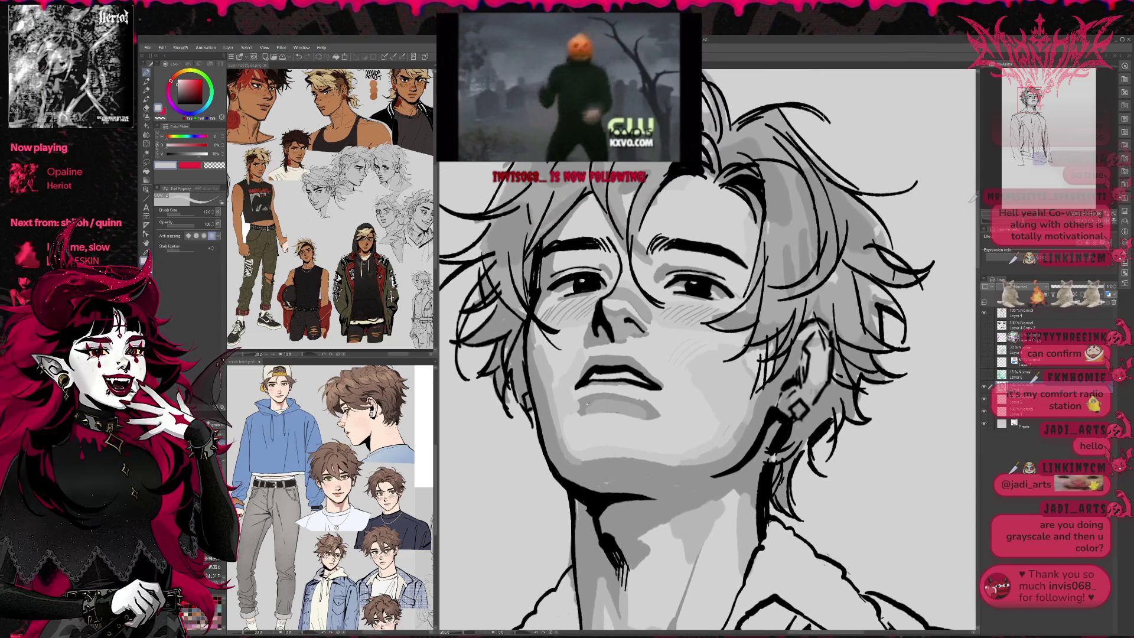
left_click_drag(574, 408, 568, 417)
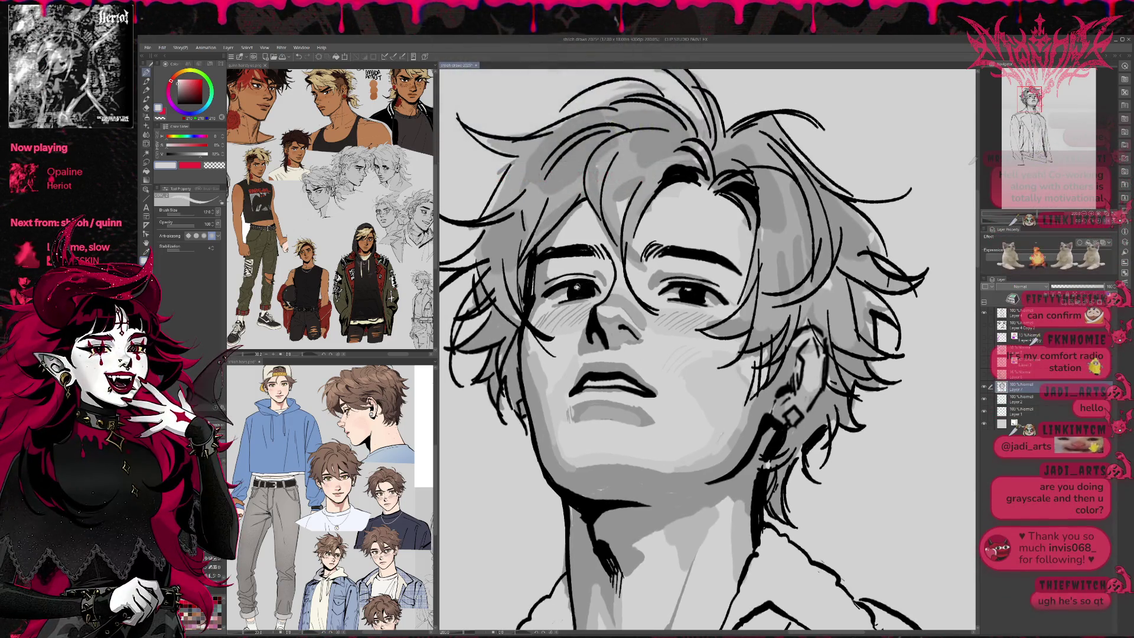
Undo the last two strokes, sample a darker grey, and switch to the hair reference sheet.
key("ctrl+z")
key("ctrl+z")
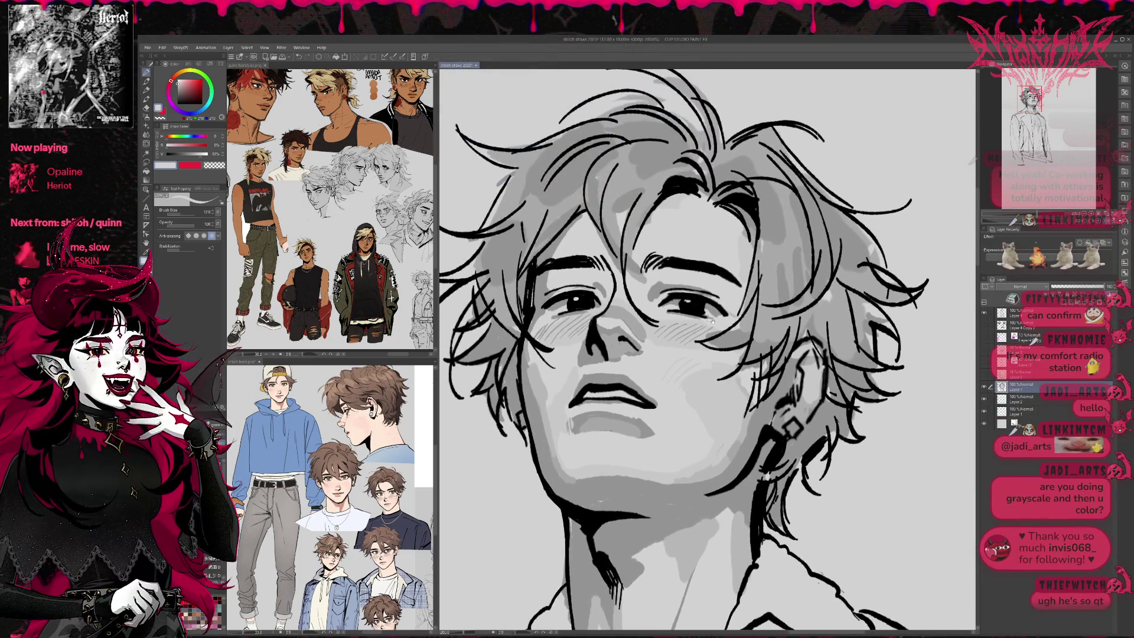
key("ctrl+z")
key("ctrl+z")
key("ctrl+z")
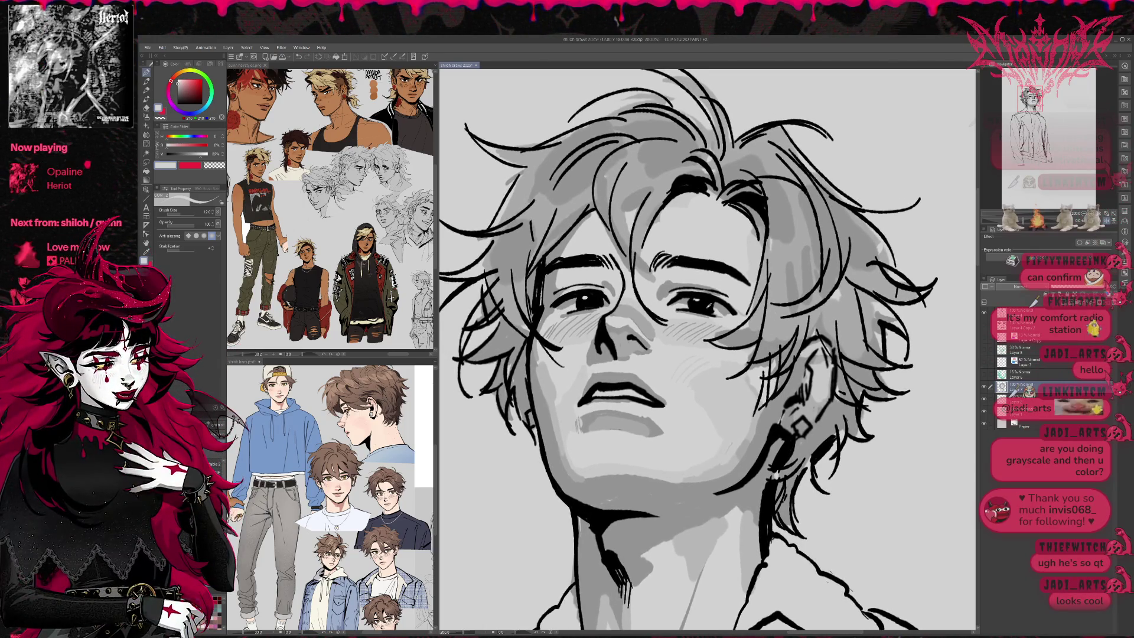
left_click(528, 372, "alt")
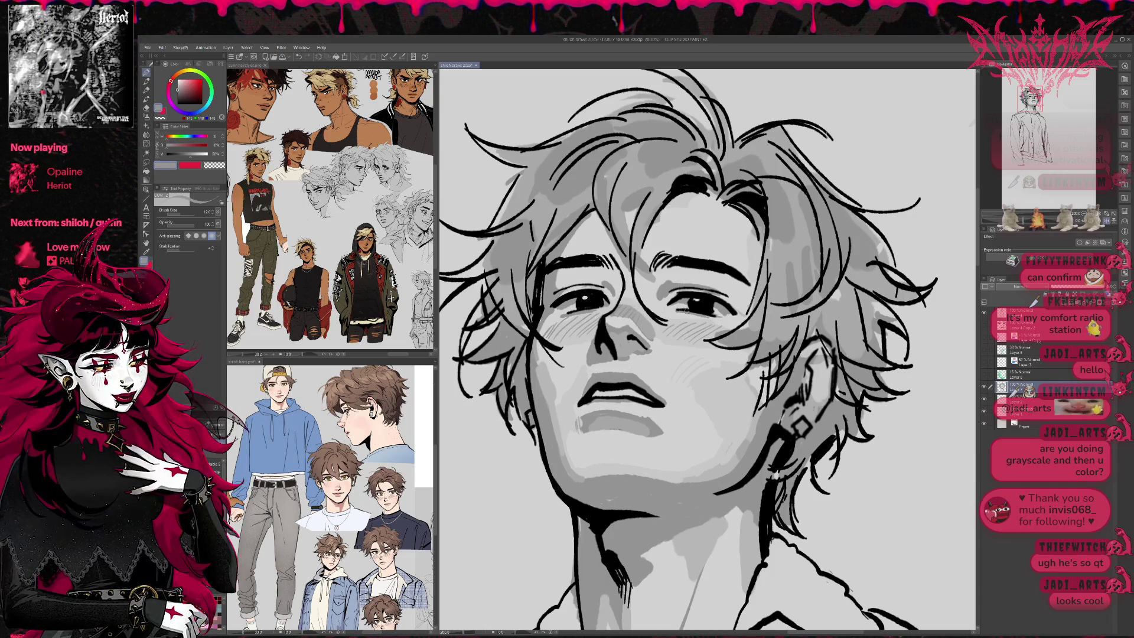
left_click(405, 469)
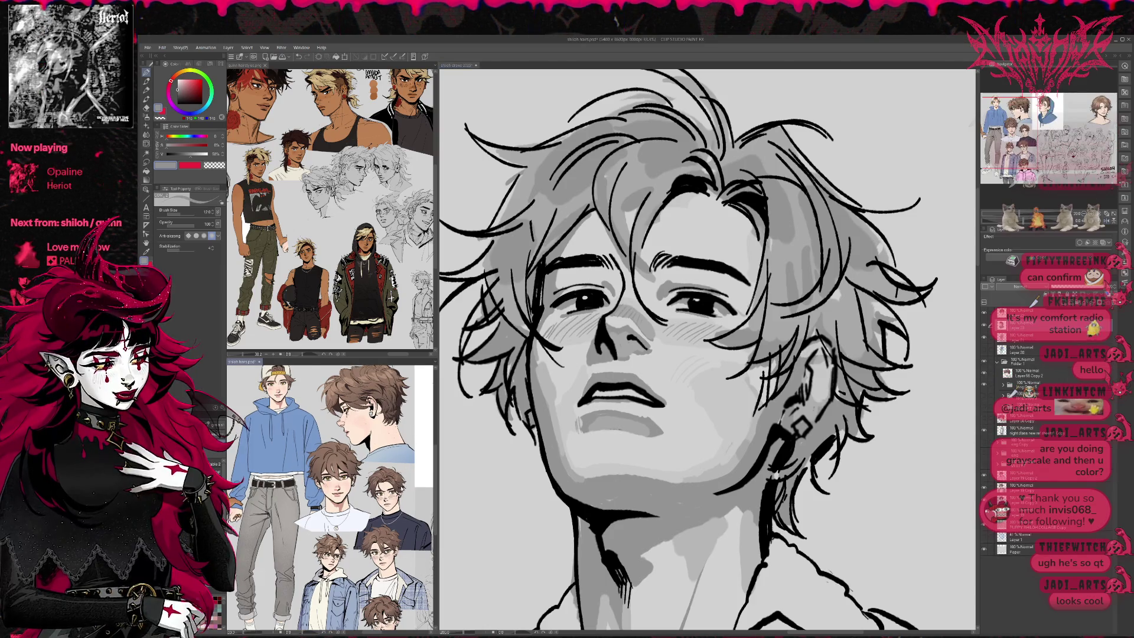
Return to the main drawing and recentre the view on the face.
scroll(406, 470, "up", 3)
scroll(347, 499, "up", 2)
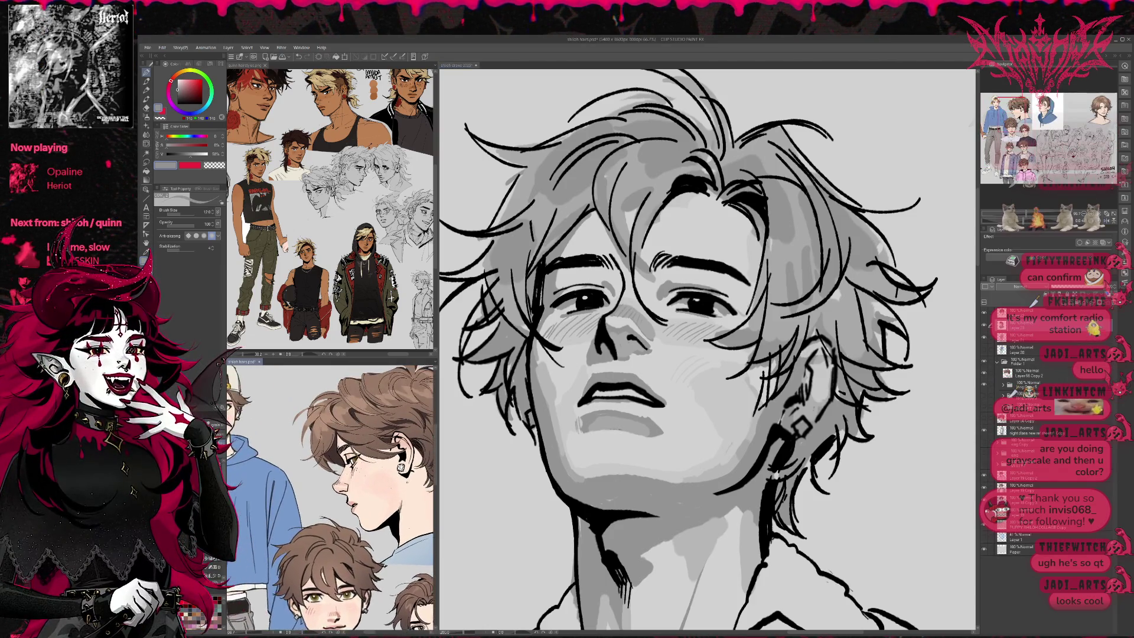
left_click(714, 362)
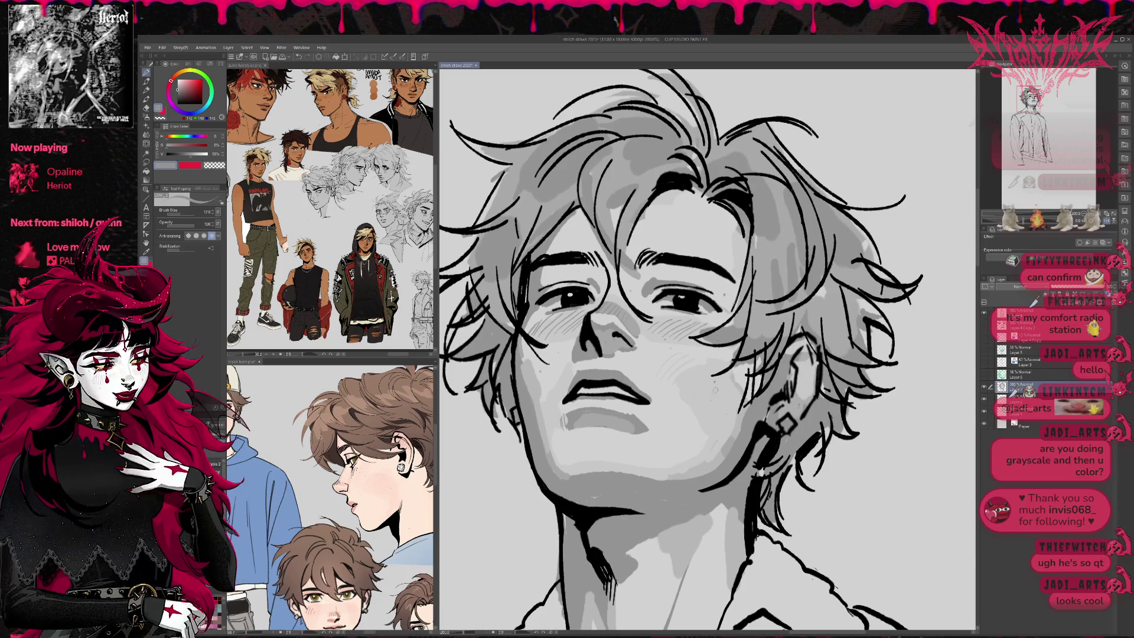
scroll(708, 351, "down", 3)
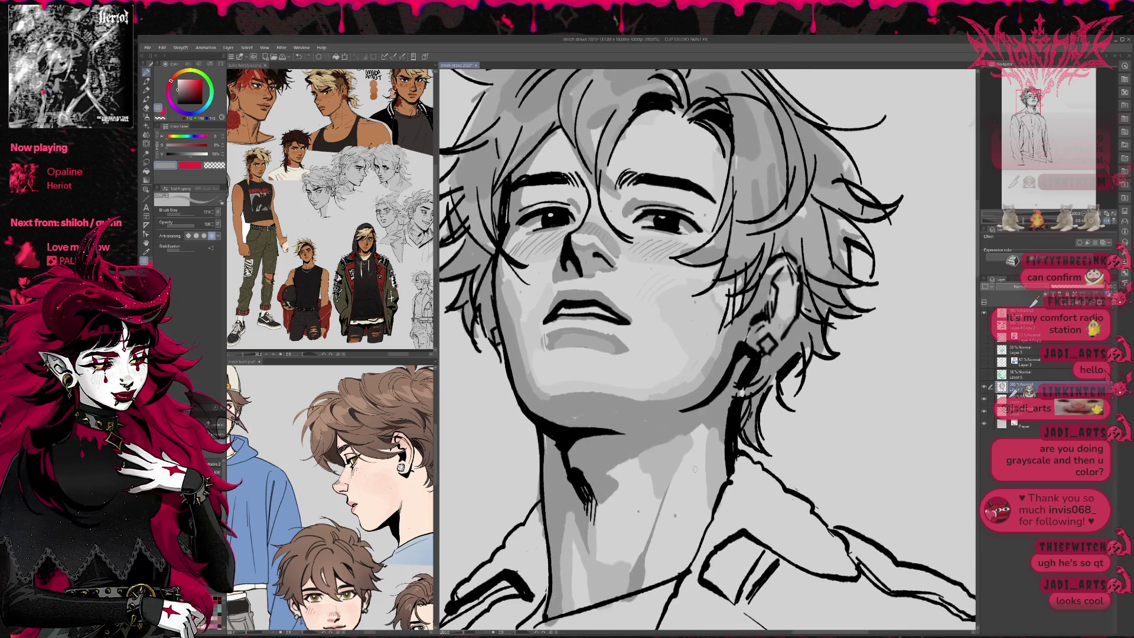
left_click_drag(771, 363, 759, 374)
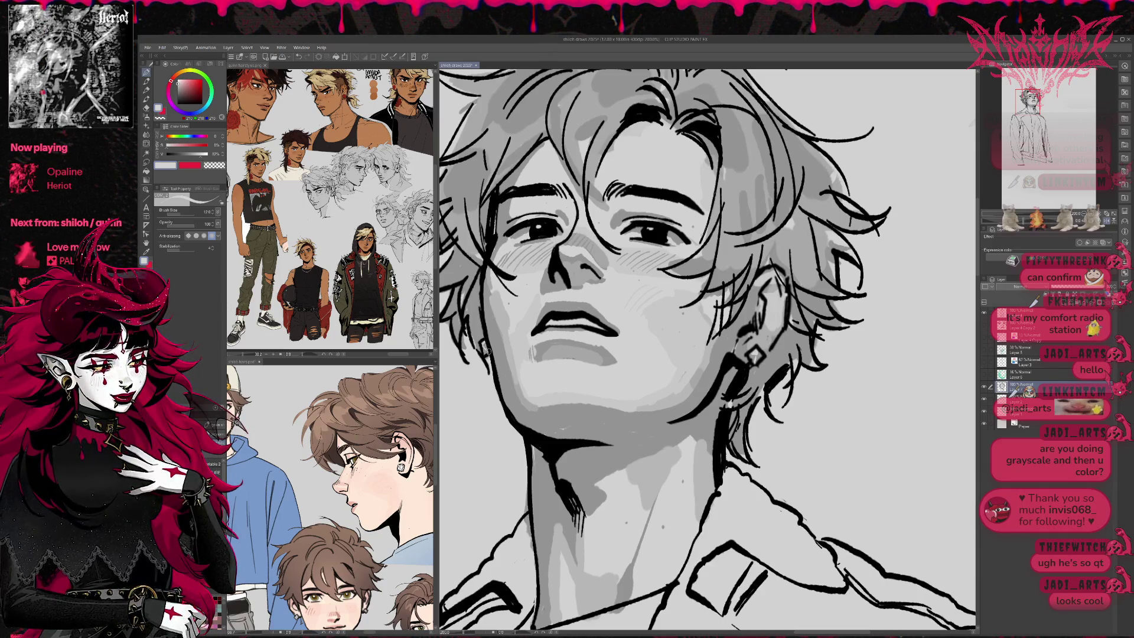
left_click_drag(485, 349, 504, 385)
left_click_drag(616, 303, 645, 288)
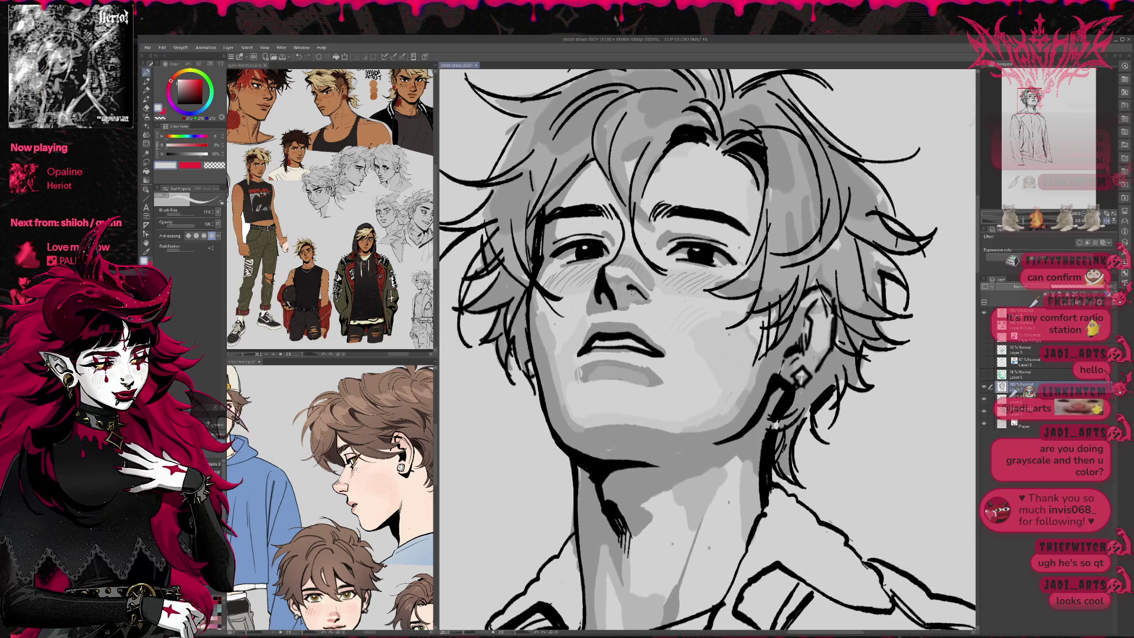
Sample darker and lighter greys, set brush opacity to about 91, and preview the tones as one tint.
left_click(638, 272, "alt")
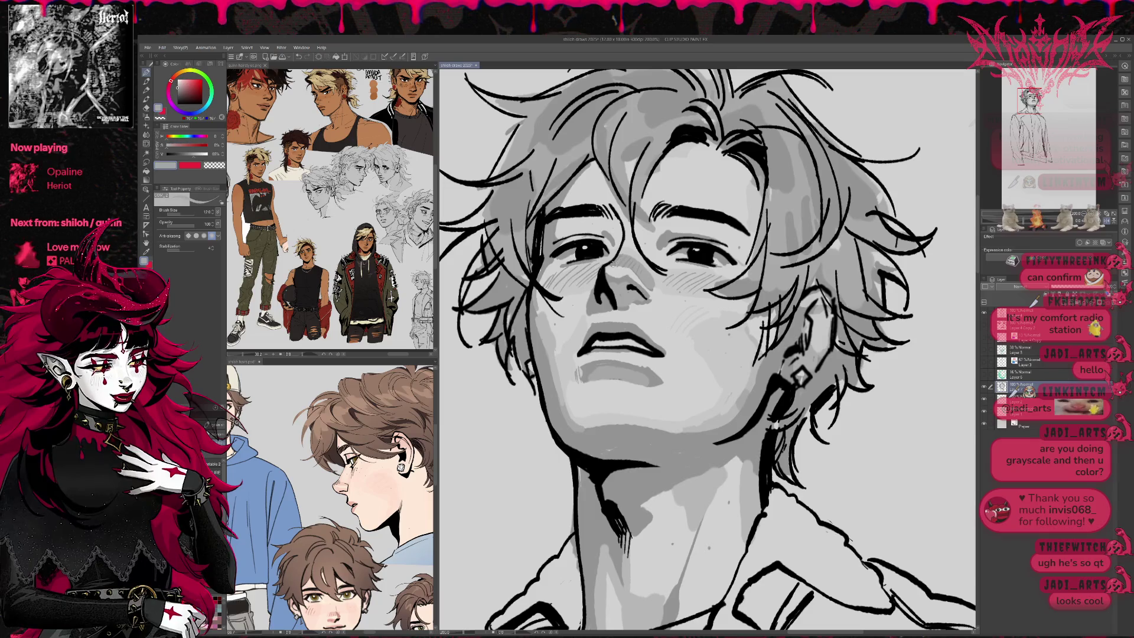
key("alt")
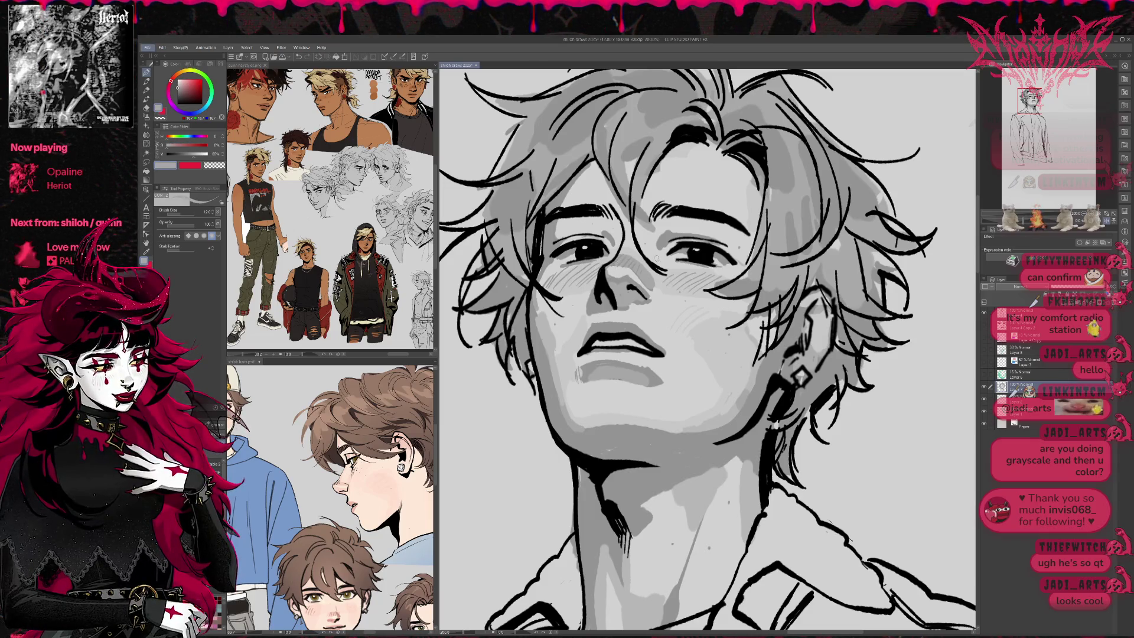
left_click(604, 224, "alt")
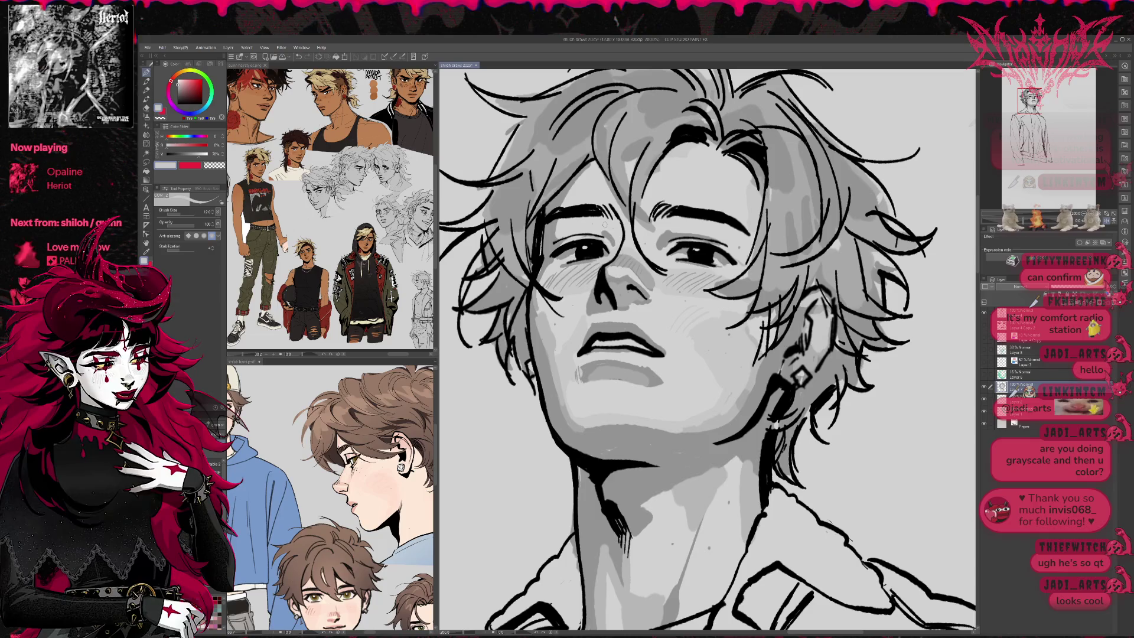
left_click_drag(185, 223, 184, 223)
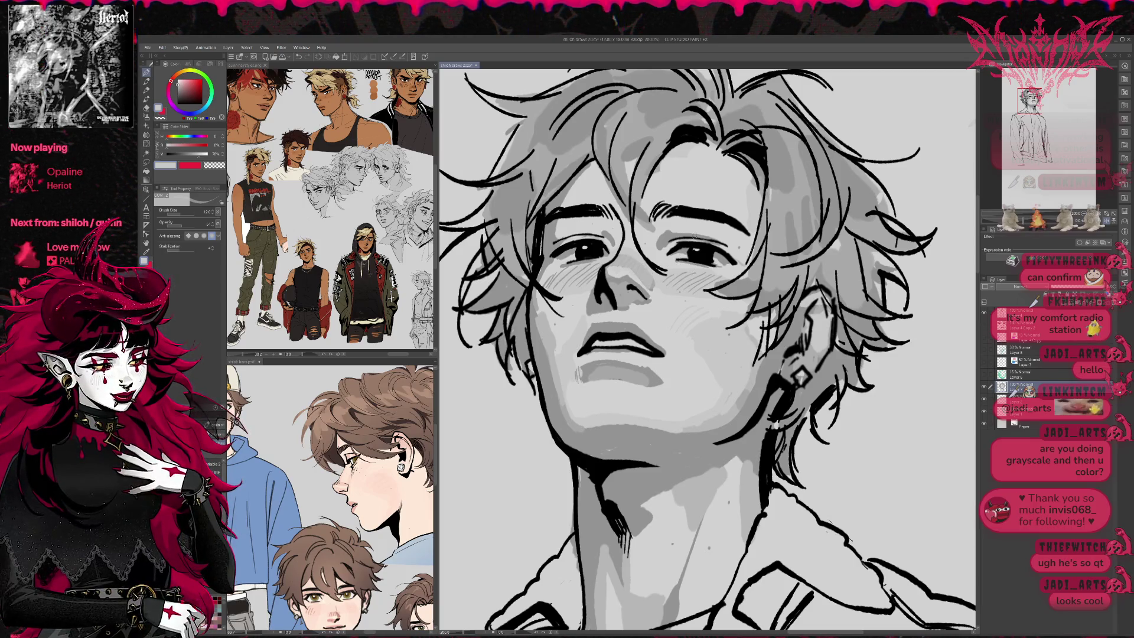
left_click(655, 248, "alt")
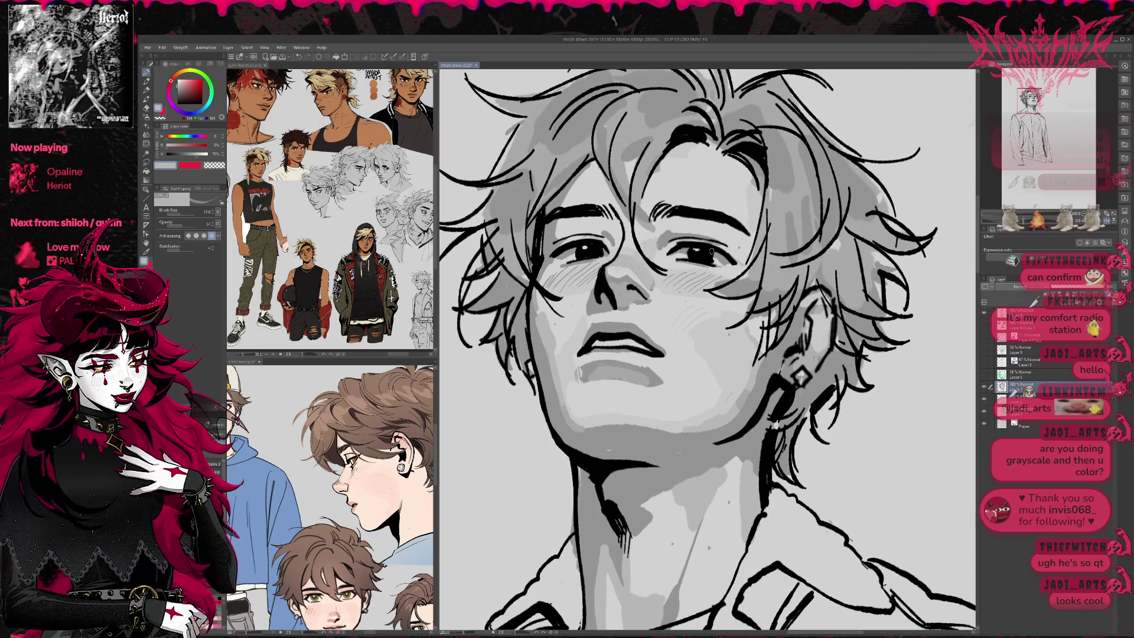
left_click(1102, 243)
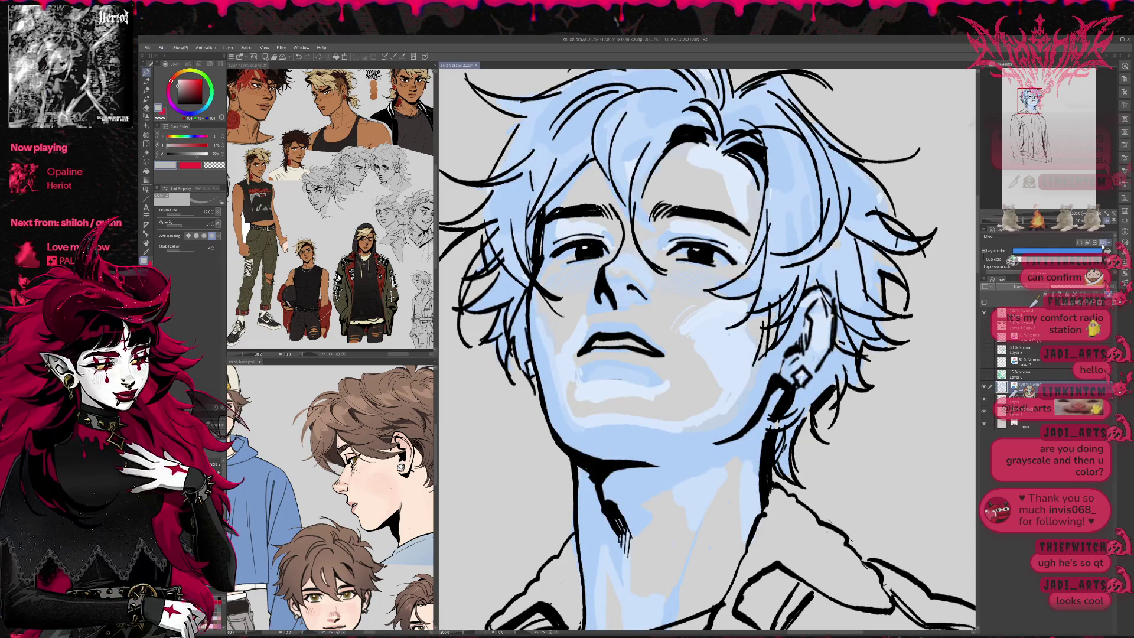
left_click(1103, 242)
left_click(1106, 220)
left_click(1107, 220)
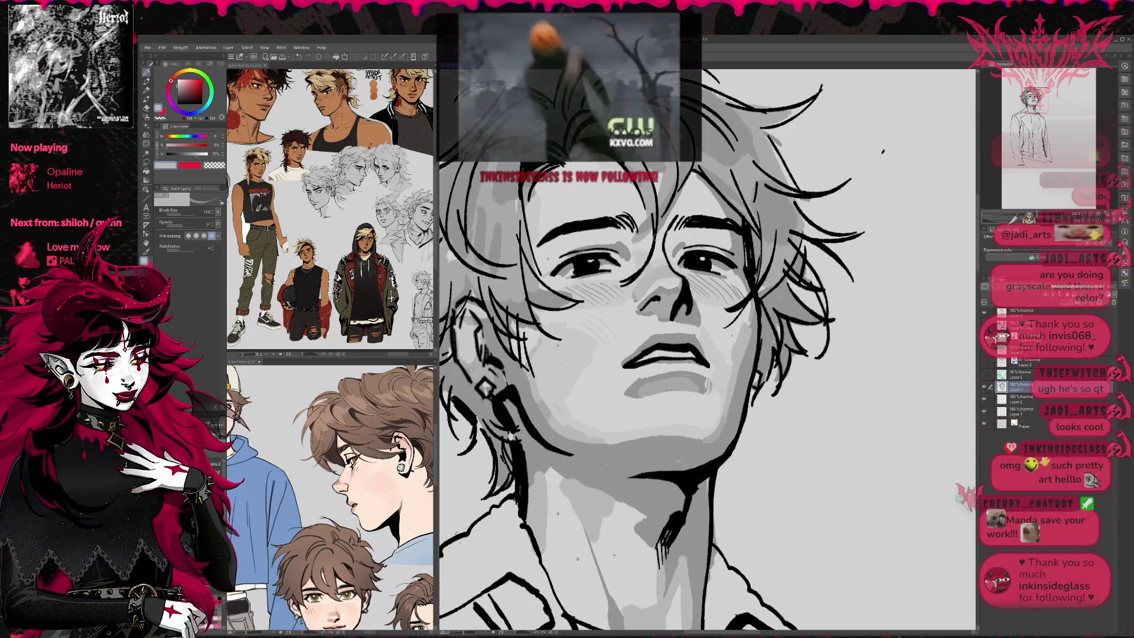
left_click(1106, 221)
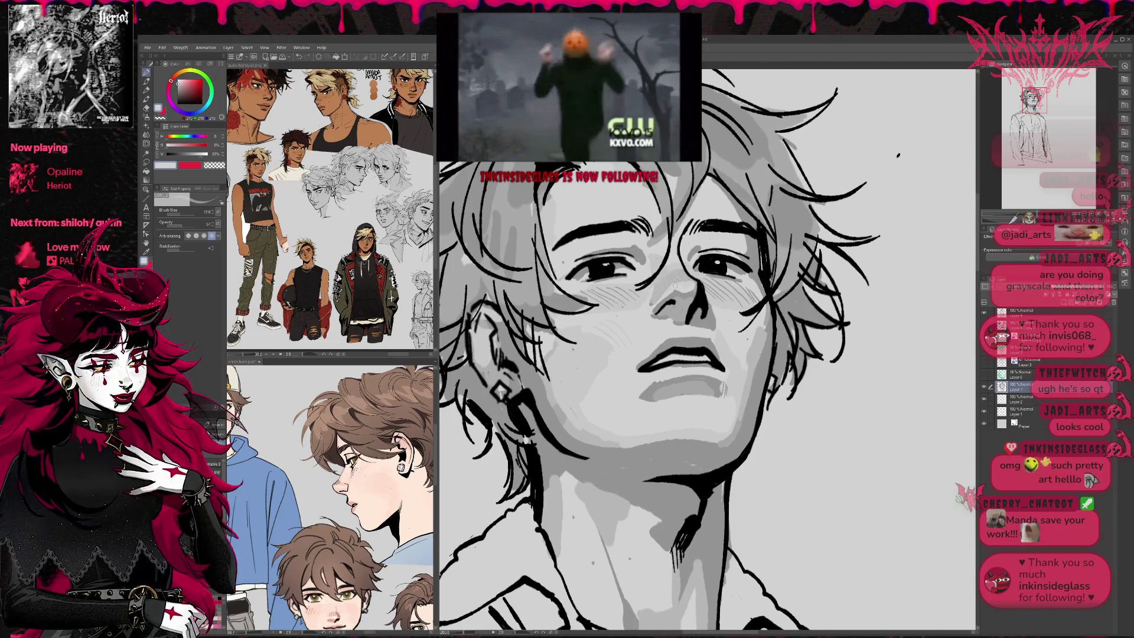
Sample darker and lighter greys from the face and lower the brush opacity slightly.
left_click_drag(673, 284, 720, 350)
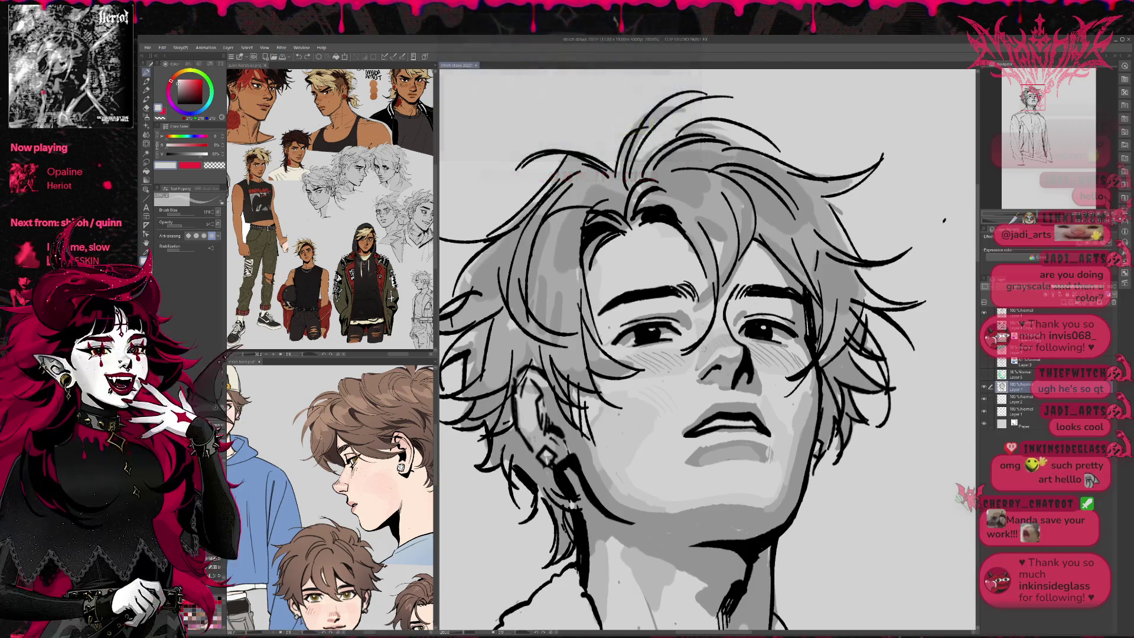
left_click(699, 357, "alt")
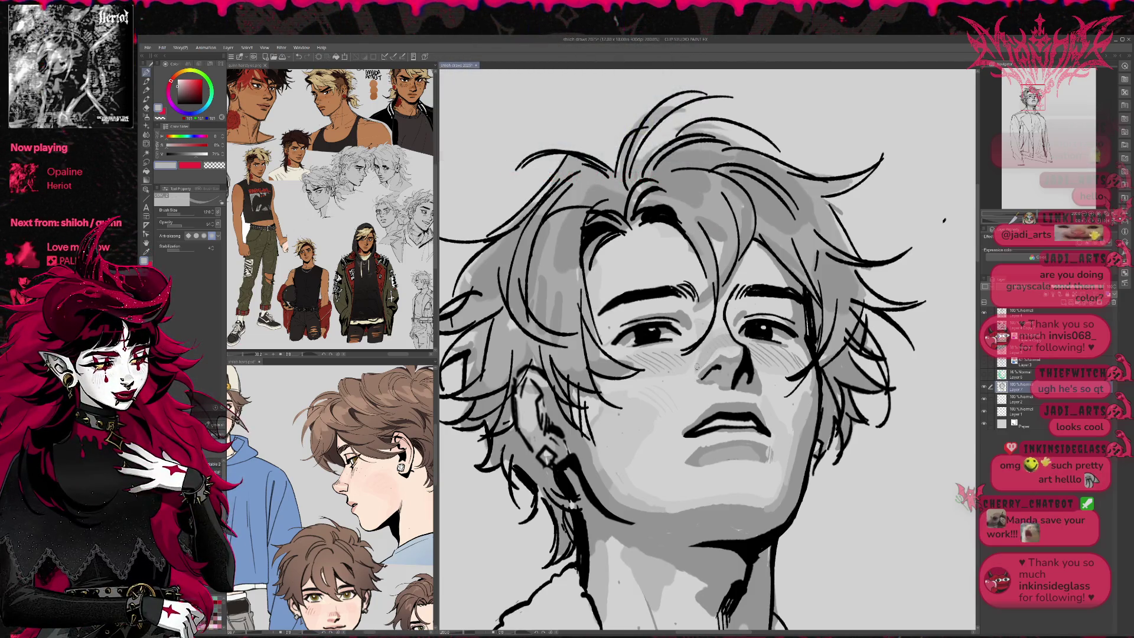
left_click(198, 225)
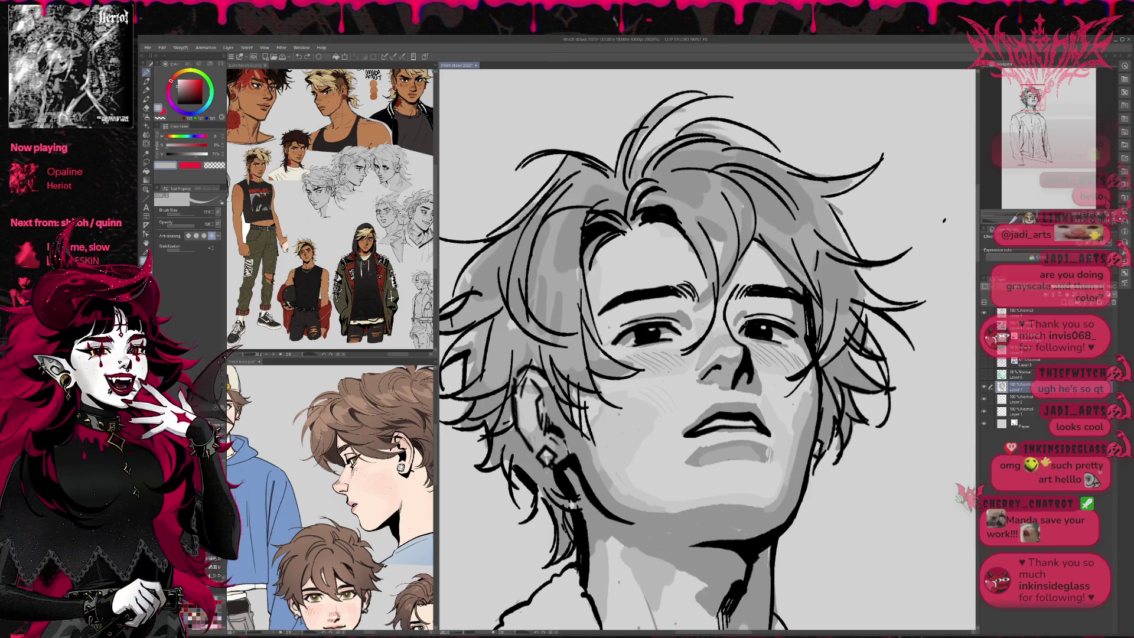
left_click(705, 360, "alt")
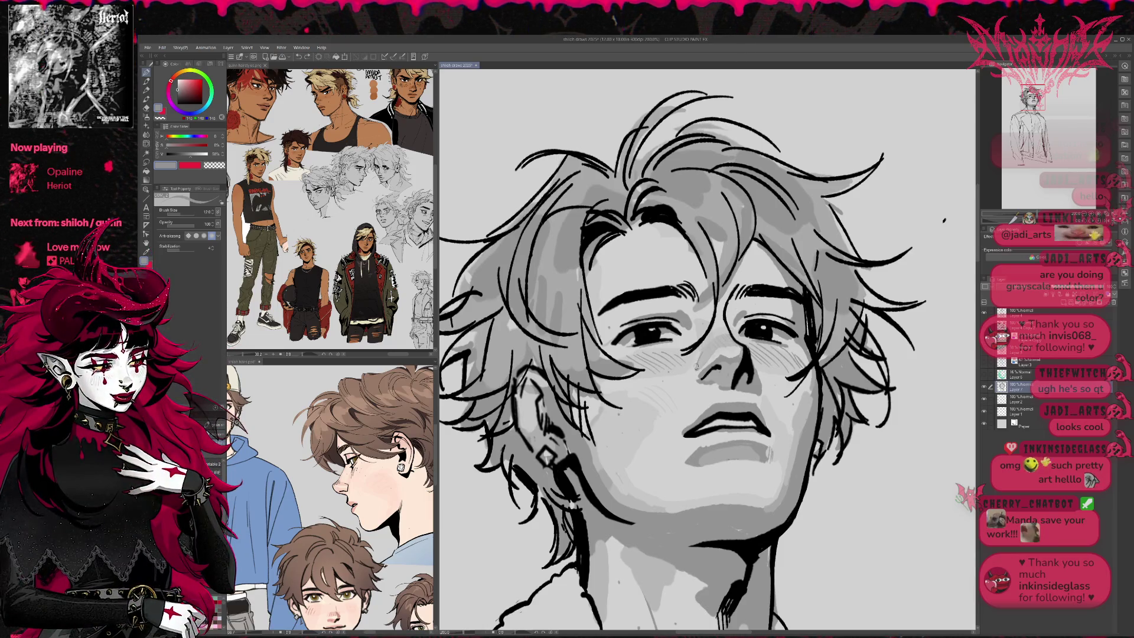
left_click_drag(700, 380, 779, 293)
left_click(778, 293, "alt")
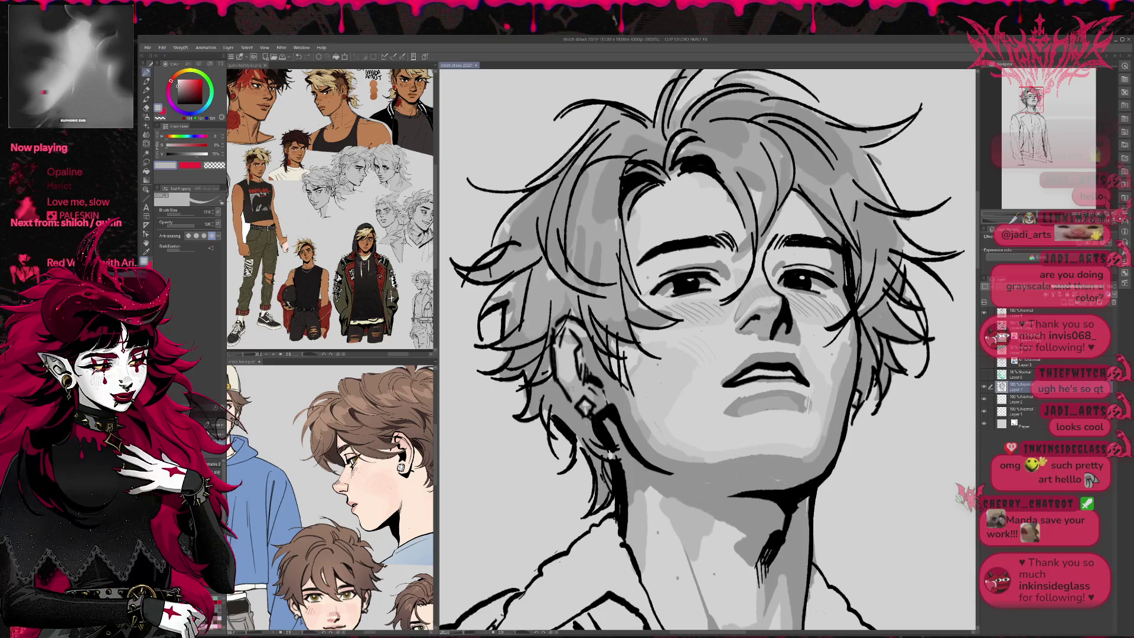
left_click_drag(797, 296, 773, 291)
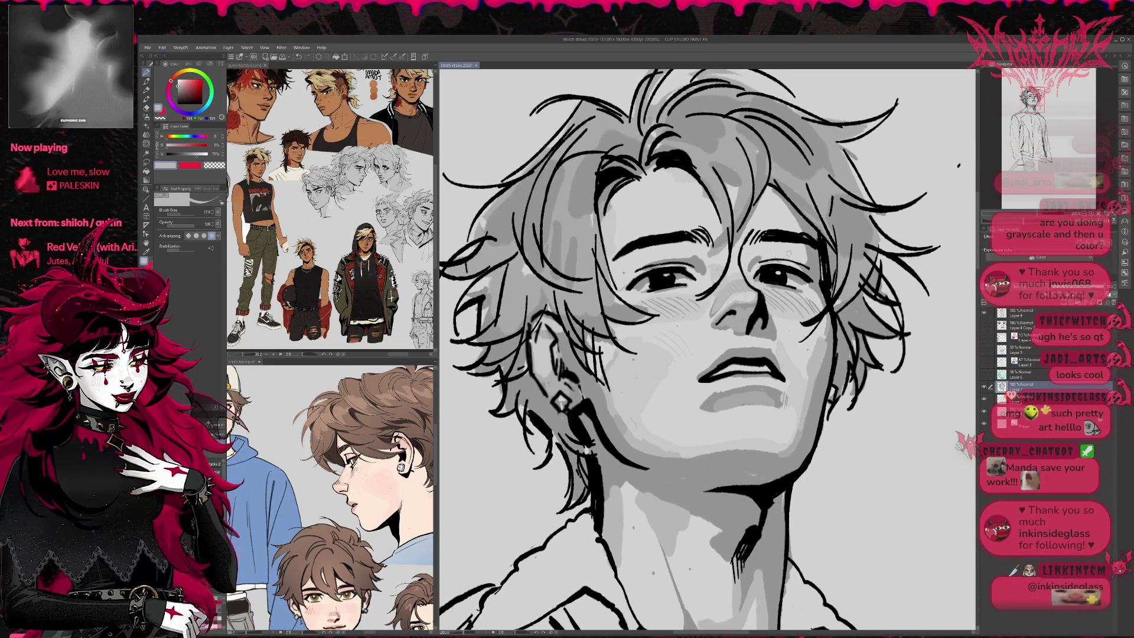
left_click(717, 318, "alt")
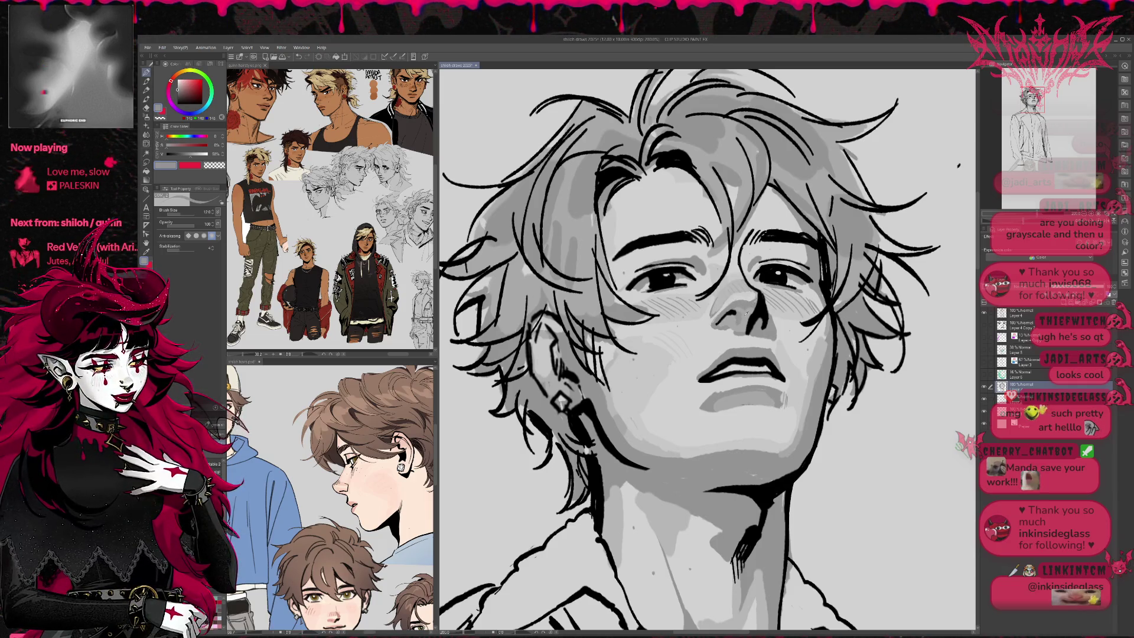
Paint darker grey along the nose, re-sampling nose greys, and mirror the view to check.
mouse_move(735, 316)
left_mouse_down()
mouse_move(726, 296)
mouse_move(756, 292)
left_mouse_up()
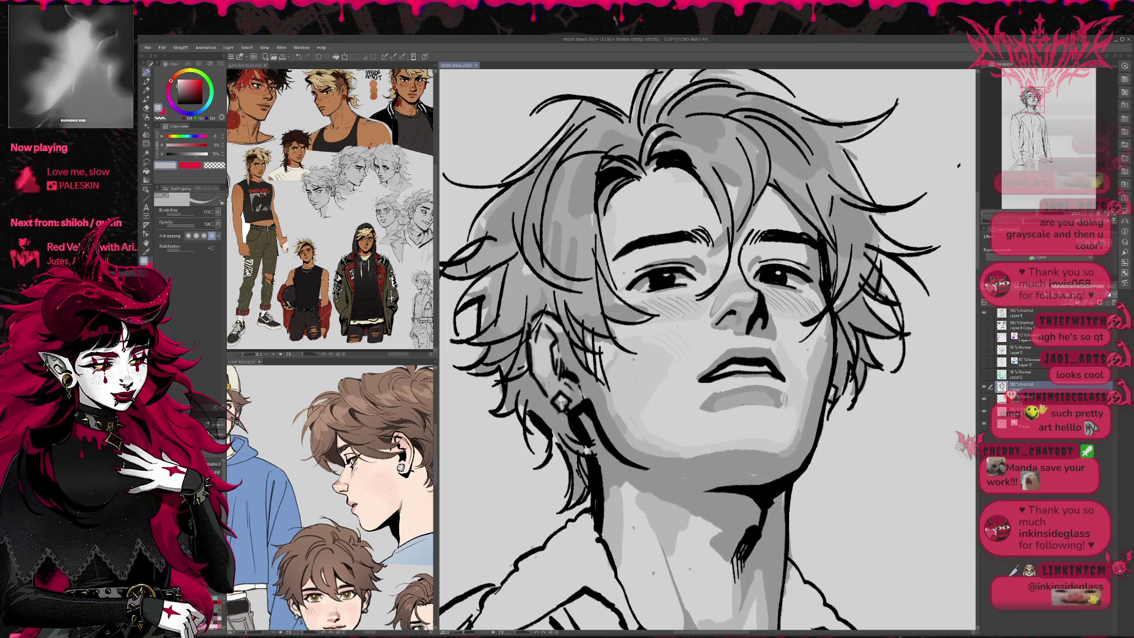
left_click(727, 299, "alt")
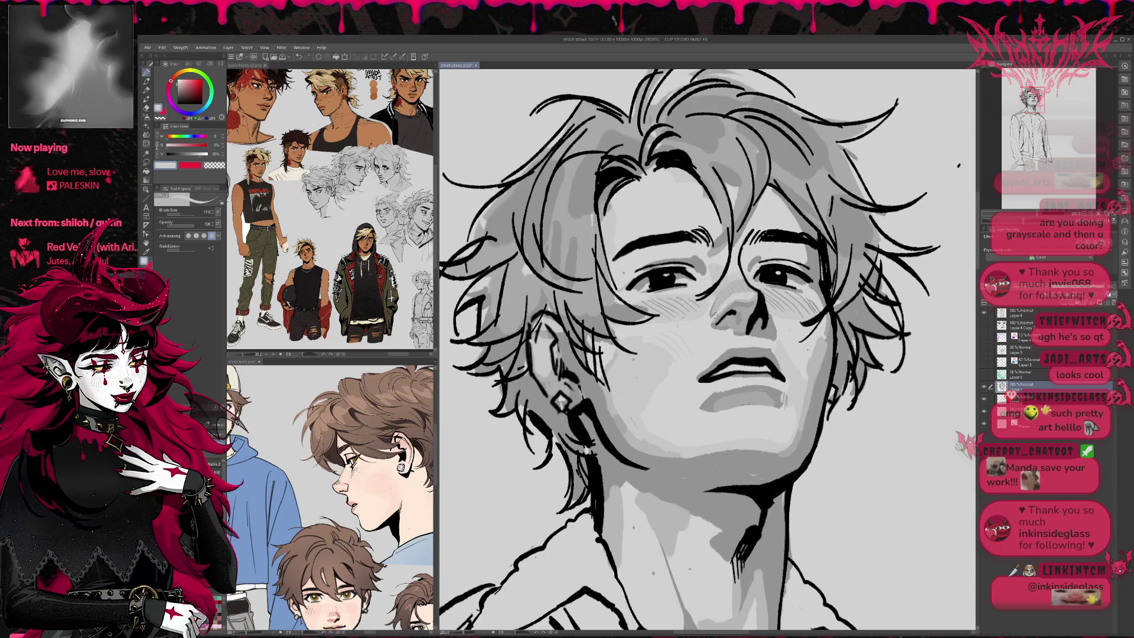
left_click_drag(746, 286, 709, 300)
left_click(709, 300, "alt")
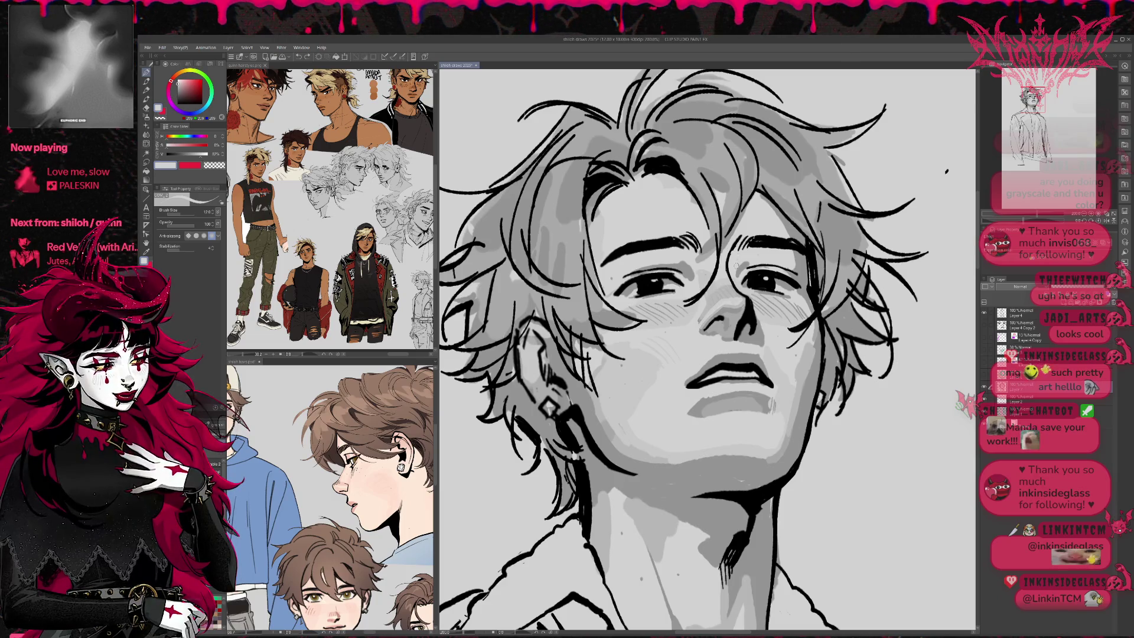
left_click(706, 303, "alt")
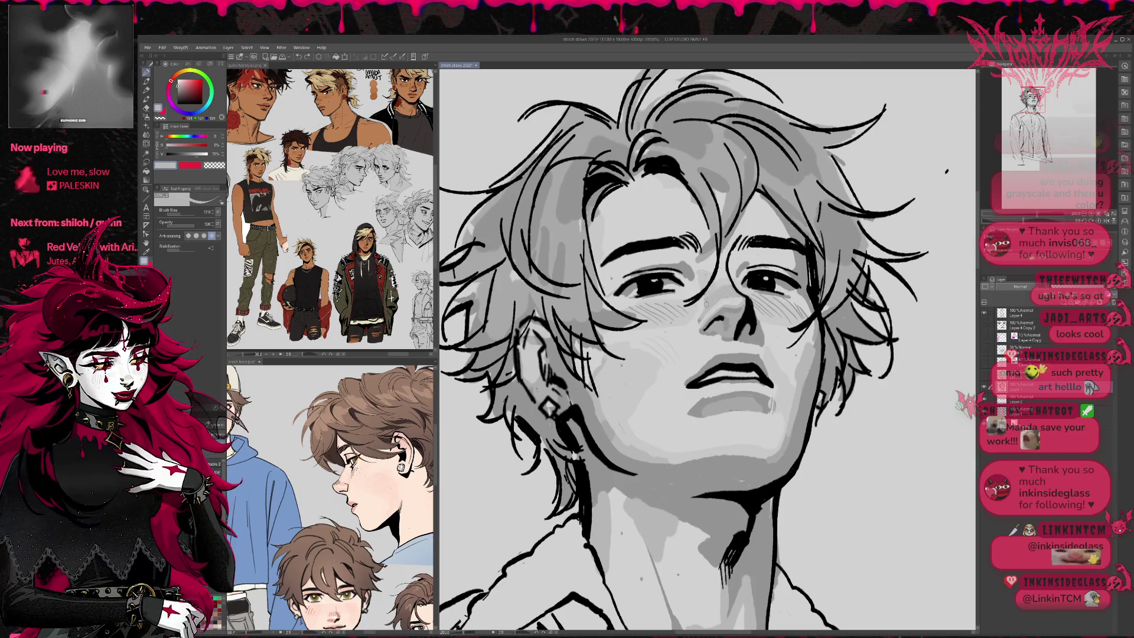
left_click(724, 289, "alt")
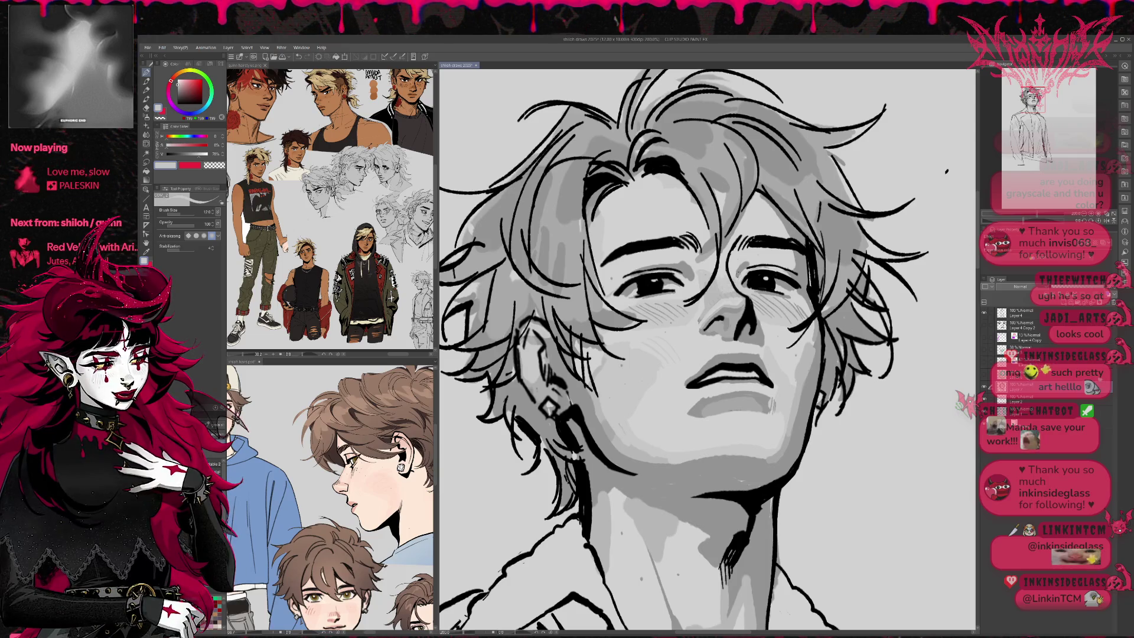
left_click(722, 293, "alt")
left_click(717, 302, "alt")
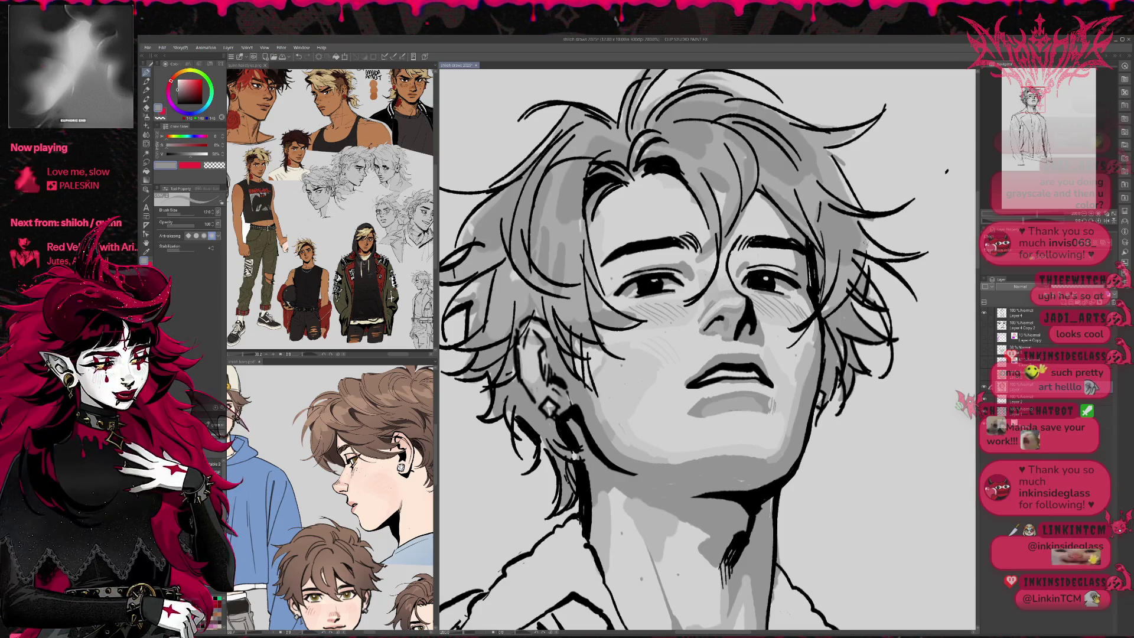
key("h")
left_click_drag(799, 302, 792, 293)
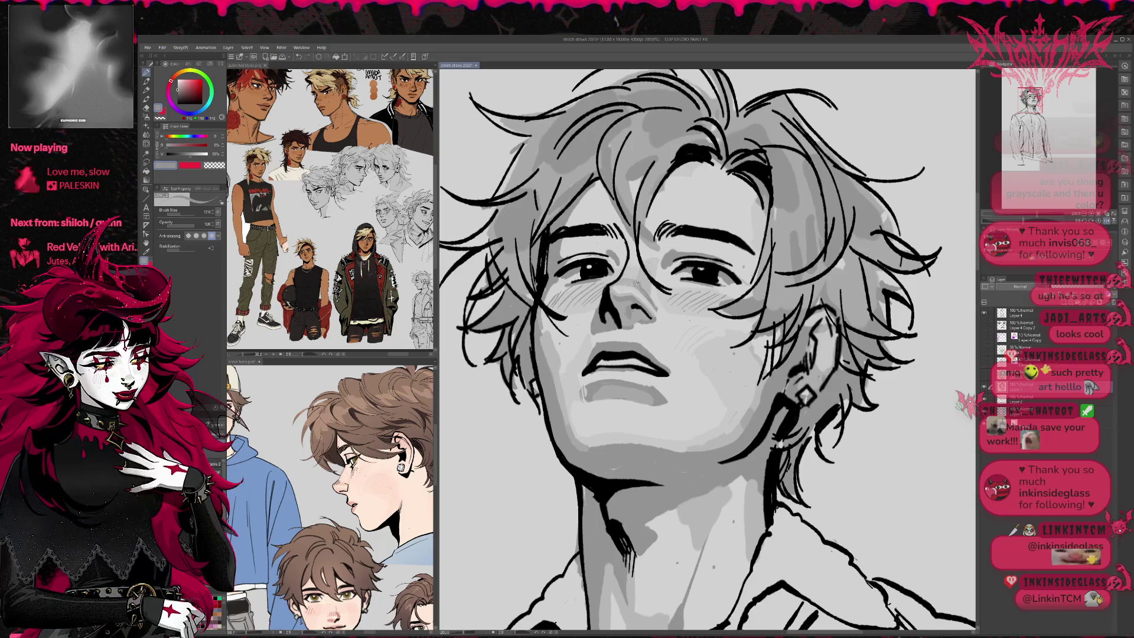
Paint a lighter grey sampled from the nose beside the nose and mirror the view back.
left_click(614, 289, "alt")
left_click(619, 294, "alt")
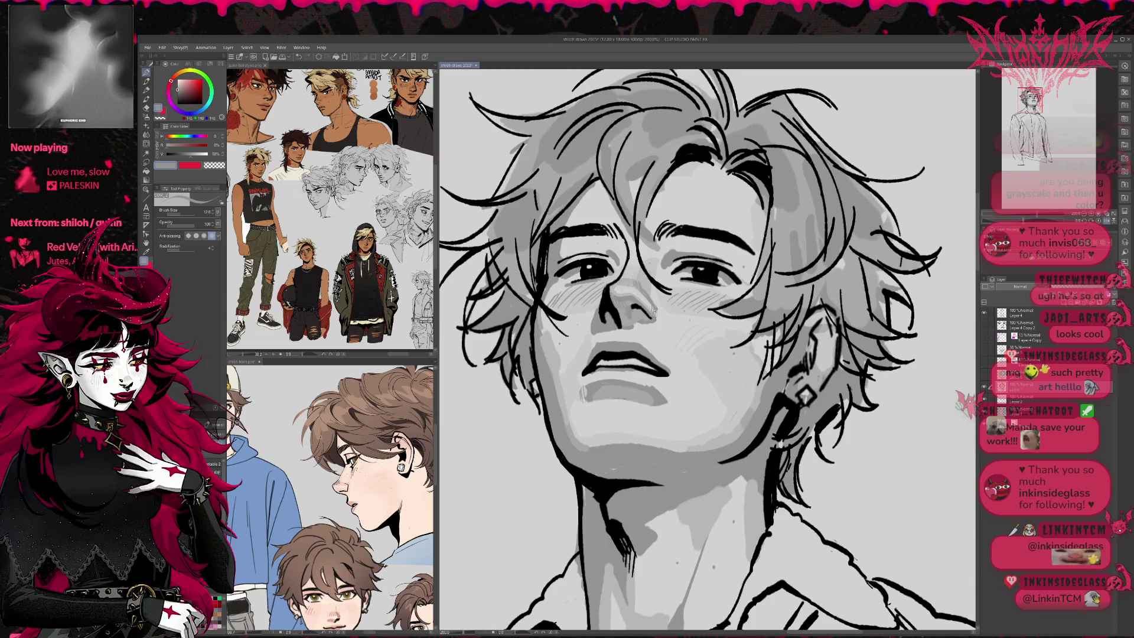
left_click(635, 288, "alt")
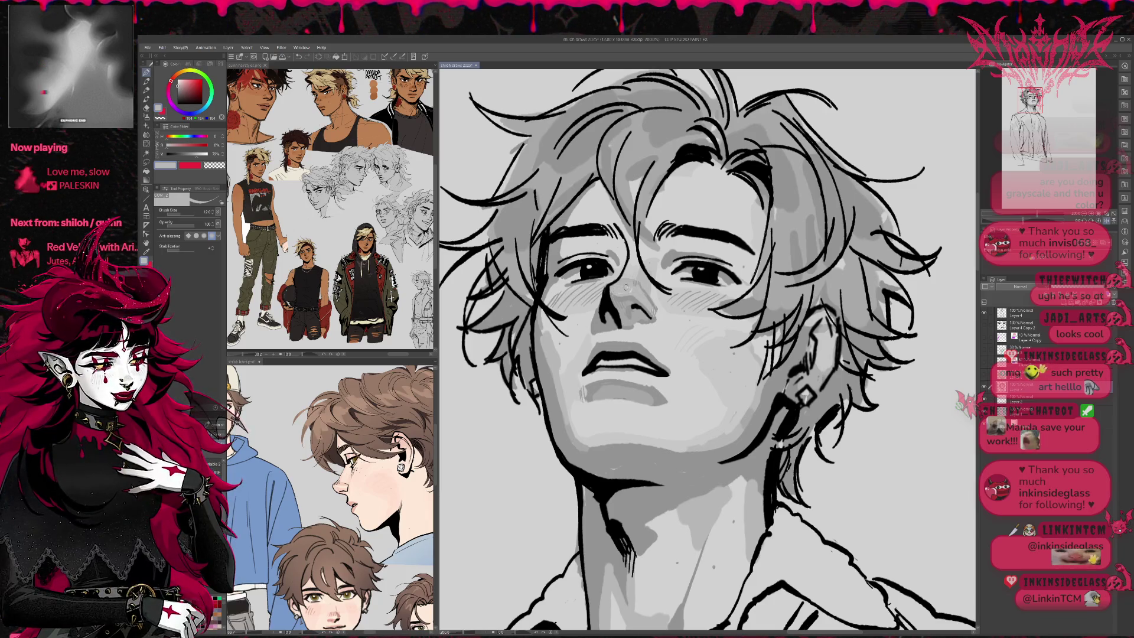
left_click(640, 283, "alt")
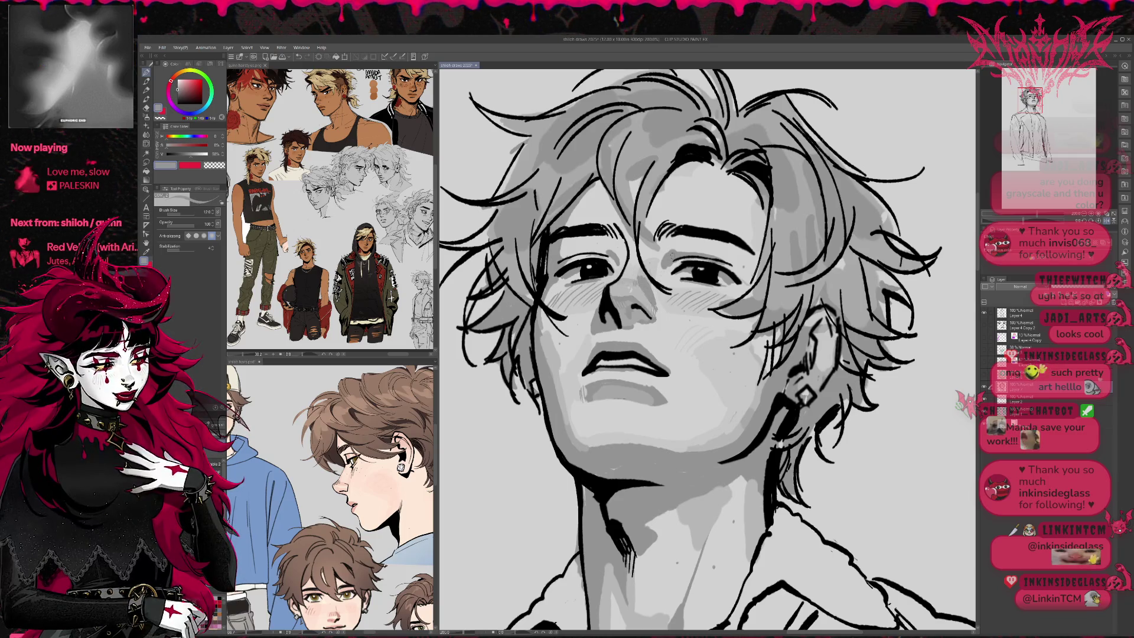
left_click_drag(639, 282, 648, 291)
left_click(631, 297, "alt")
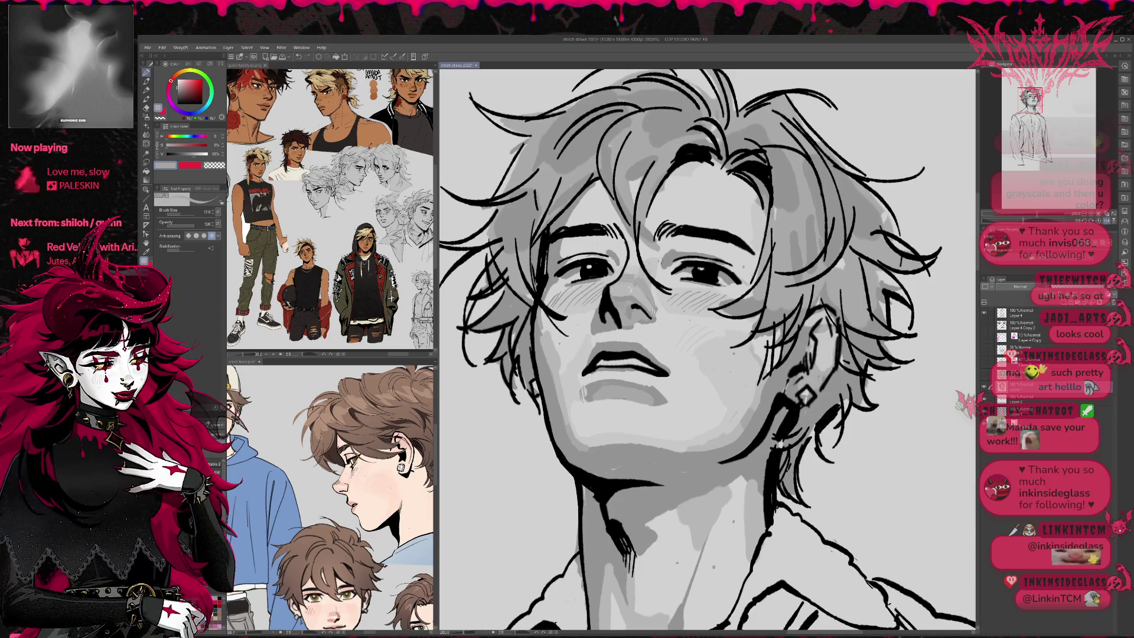
key("h")
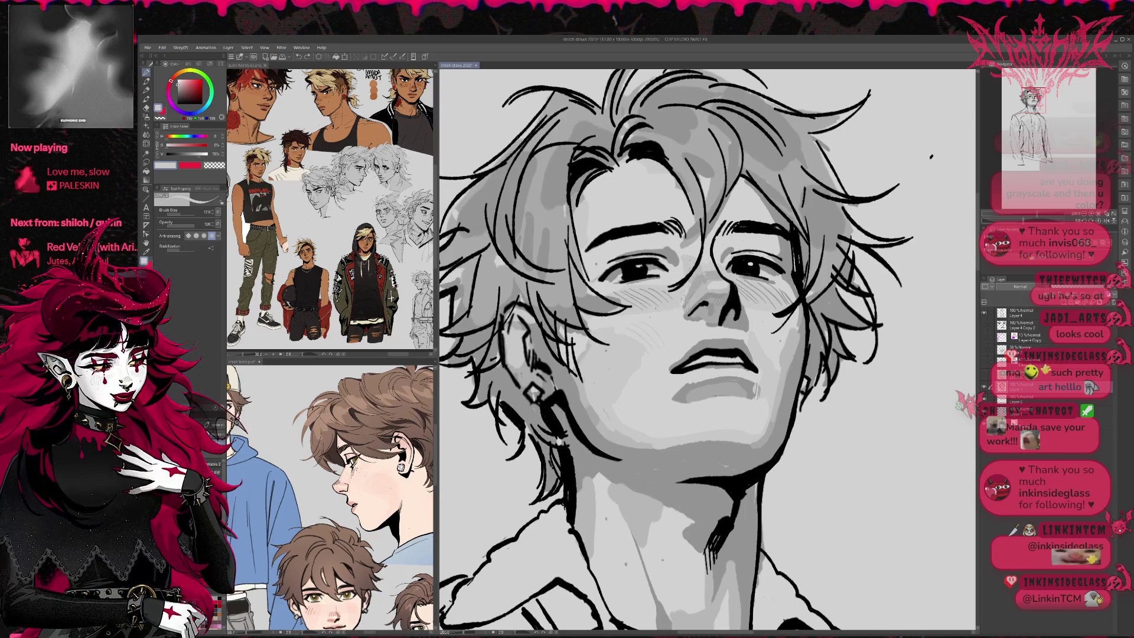
Repaint the cheek shading below the left eye, enlarge the brush, and sample lighter face greys.
left_click_drag(700, 290, 686, 294)
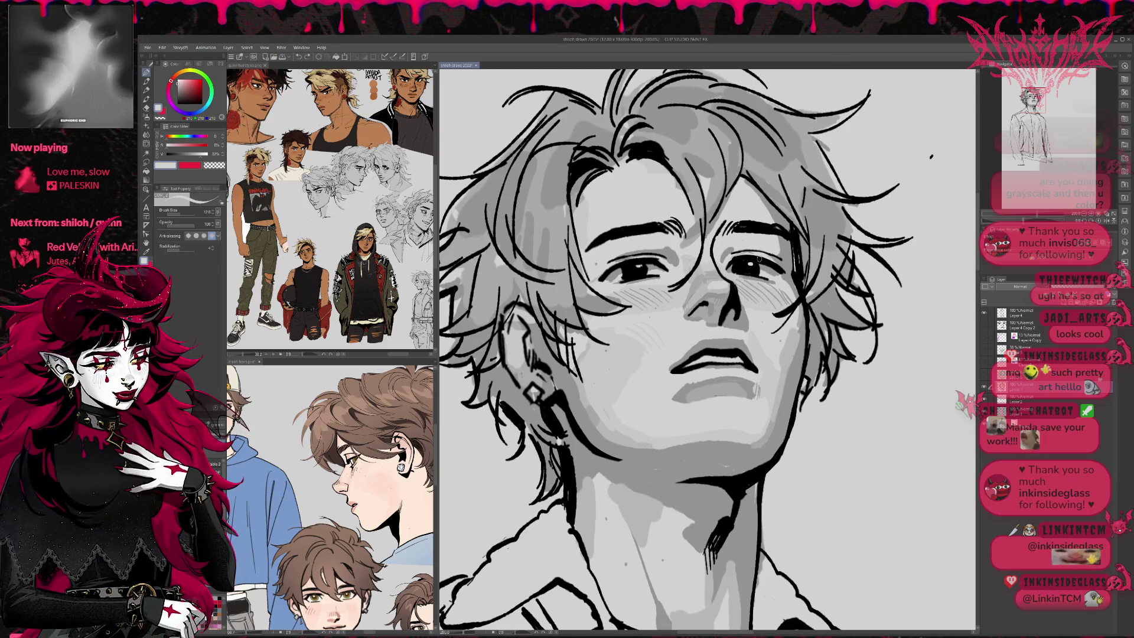
key("ctrl+minus")
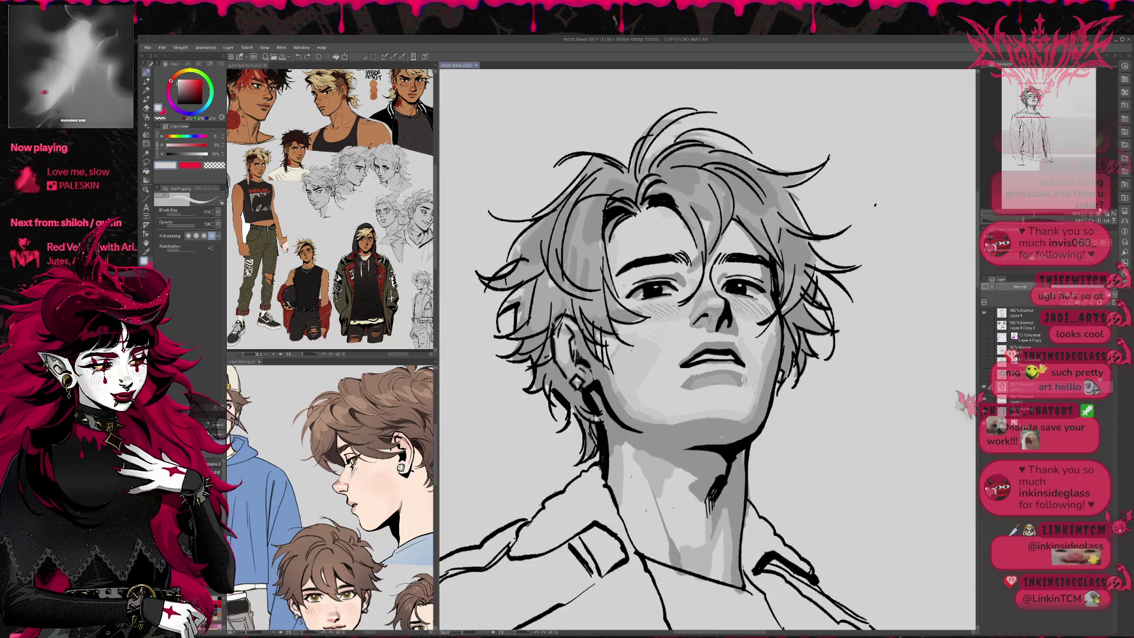
left_click(1105, 223)
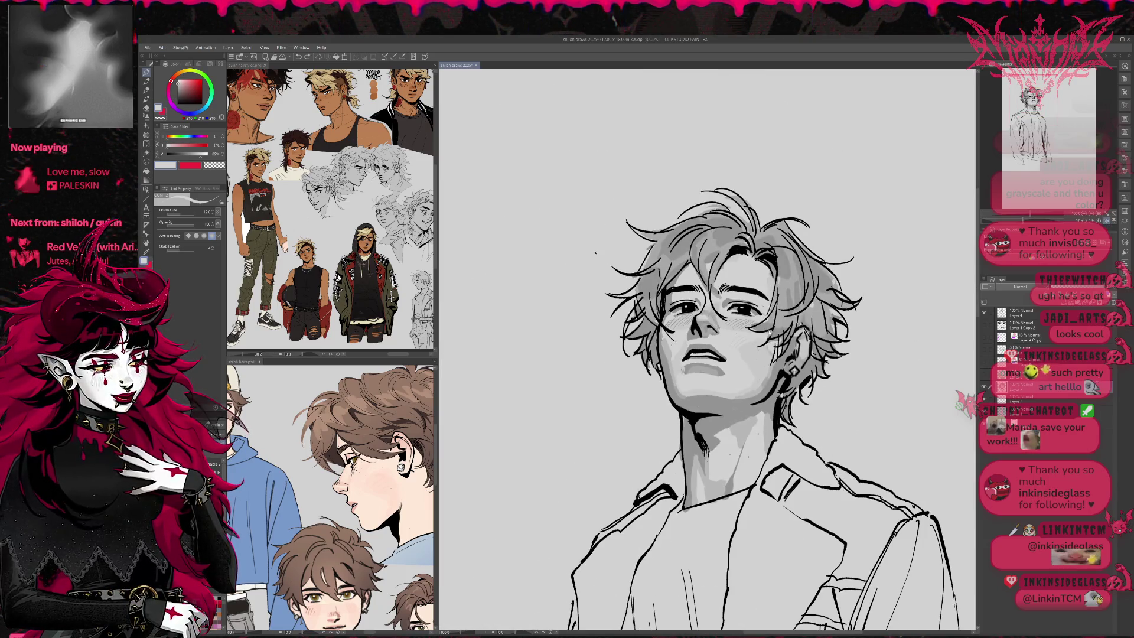
key("ctrl+plus")
key("ctrl+plus")
key("ctrl+plus")
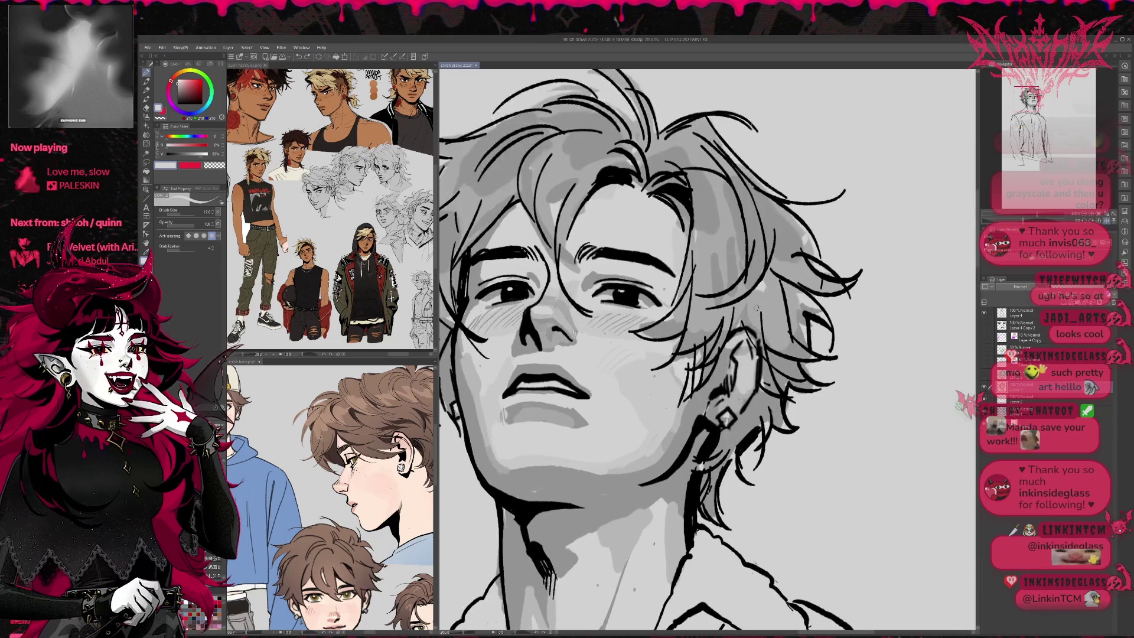
left_click(561, 312, "alt")
key("bracketright")
key("bracketright")
key("bracketright")
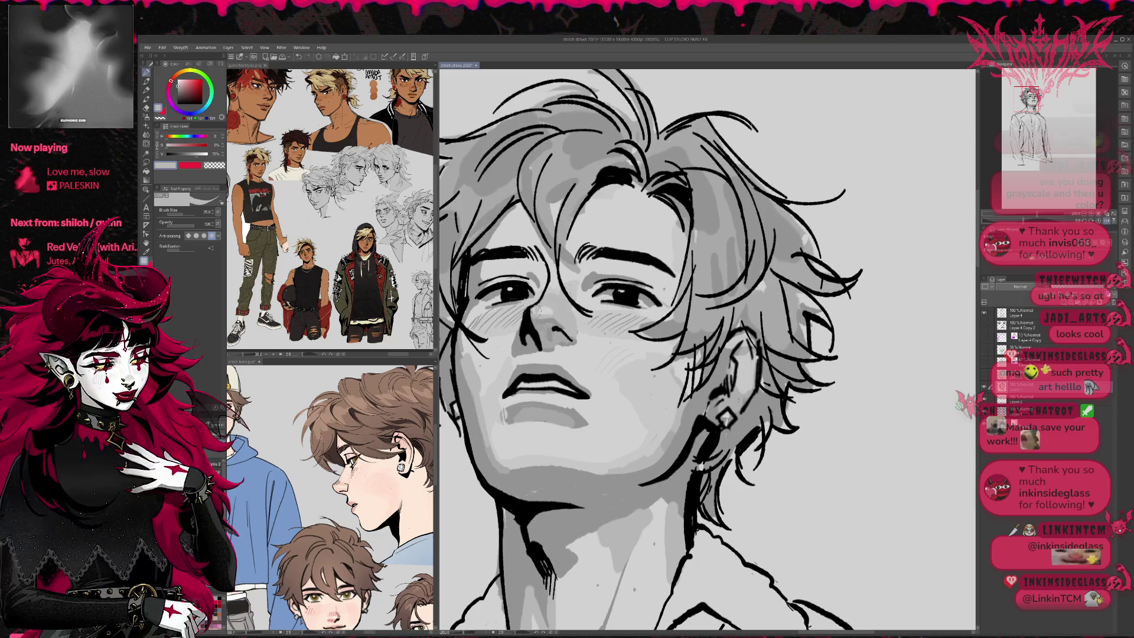
left_click_drag(564, 307, 627, 299)
left_click(572, 308, "alt")
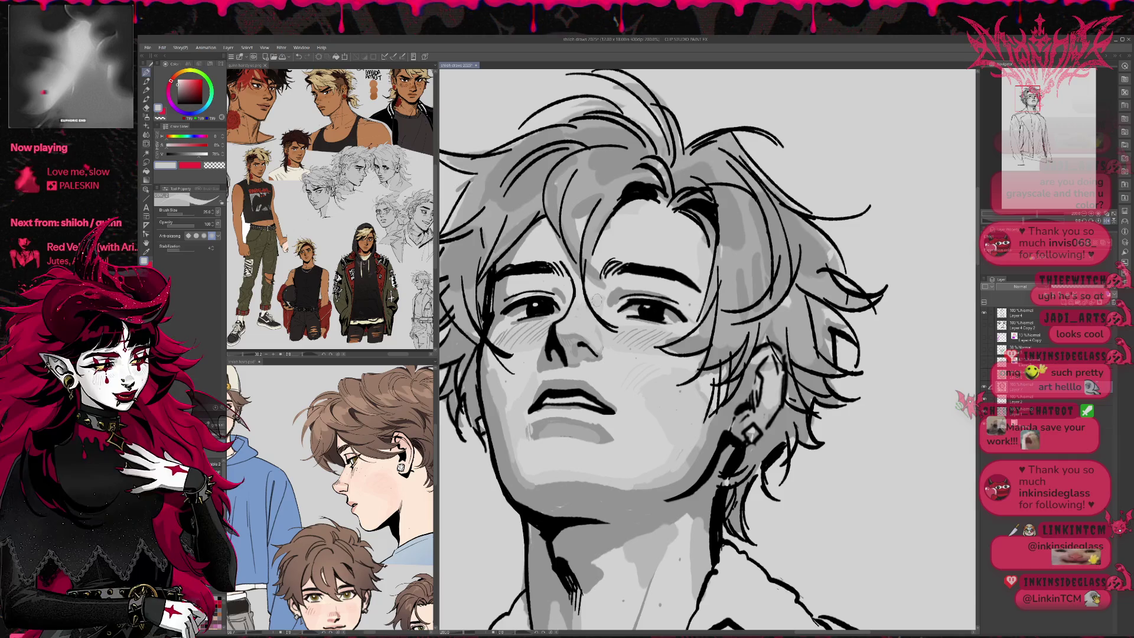
left_click(605, 344, "alt")
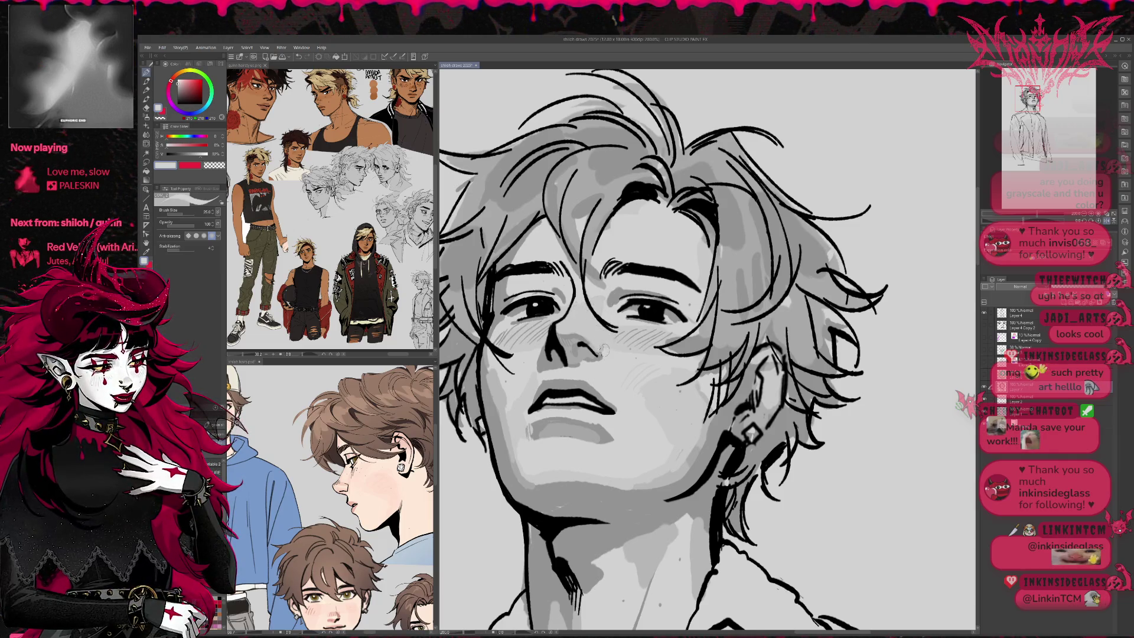
scroll(601, 359, "up", 1)
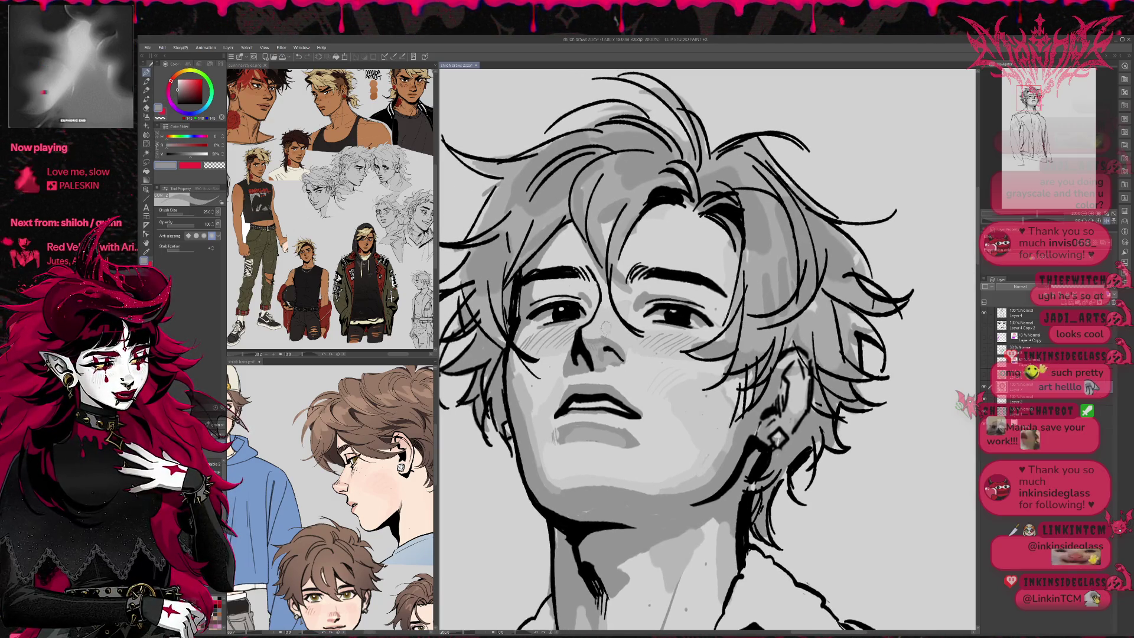
left_click(602, 335, "alt")
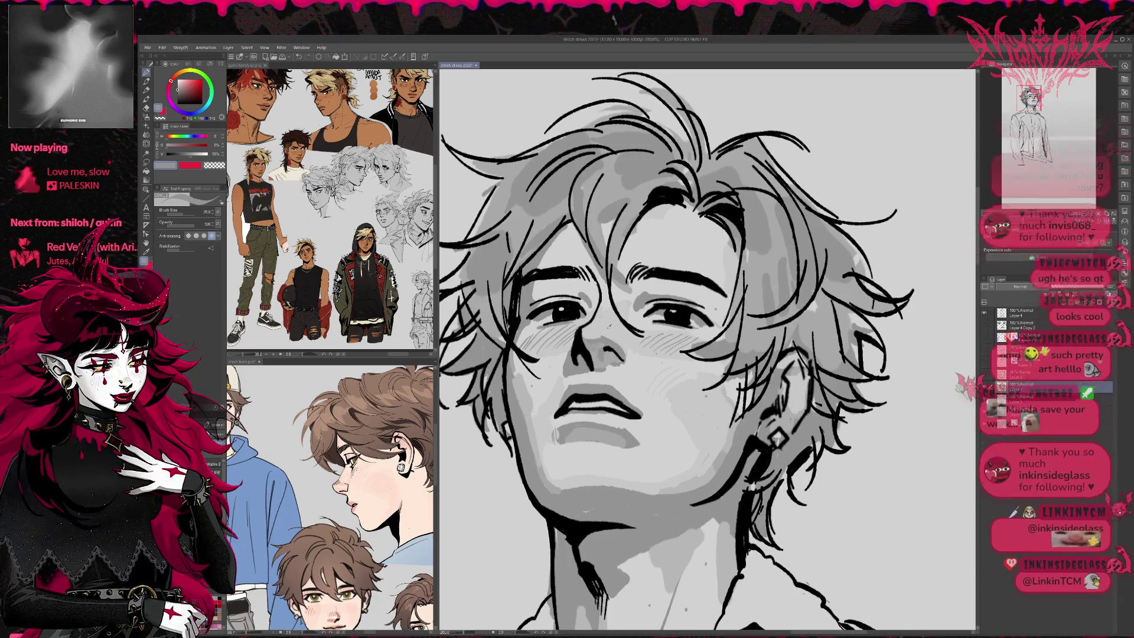
key("h")
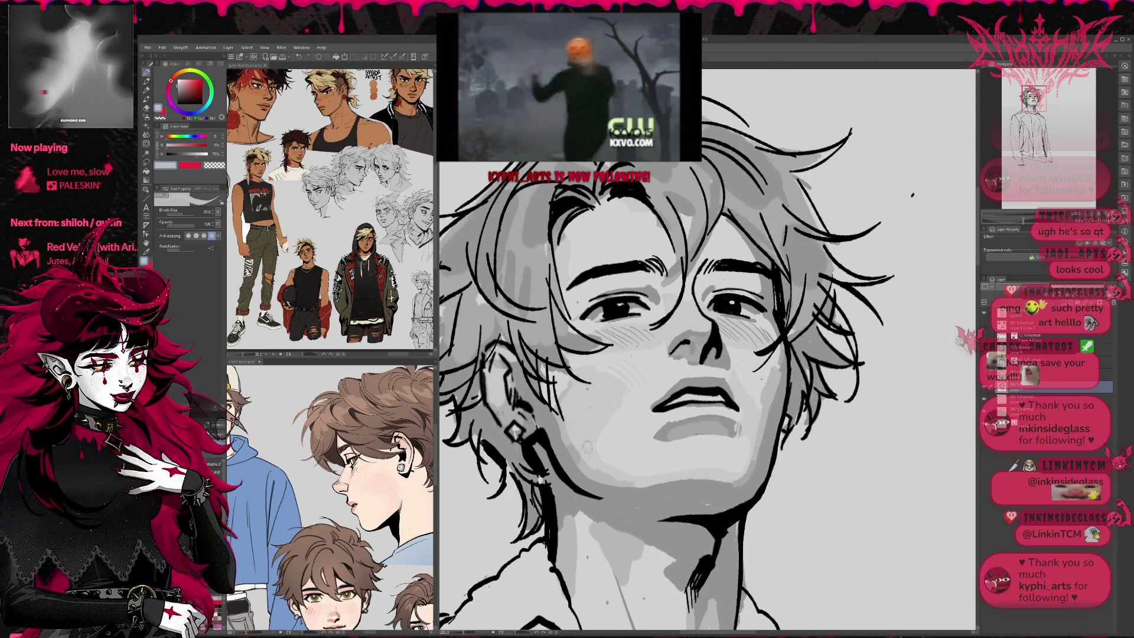
Eyedrop greys from the face, between the eyes, jaw and brow, ending on a mid face grey.
left_click(676, 321, "alt")
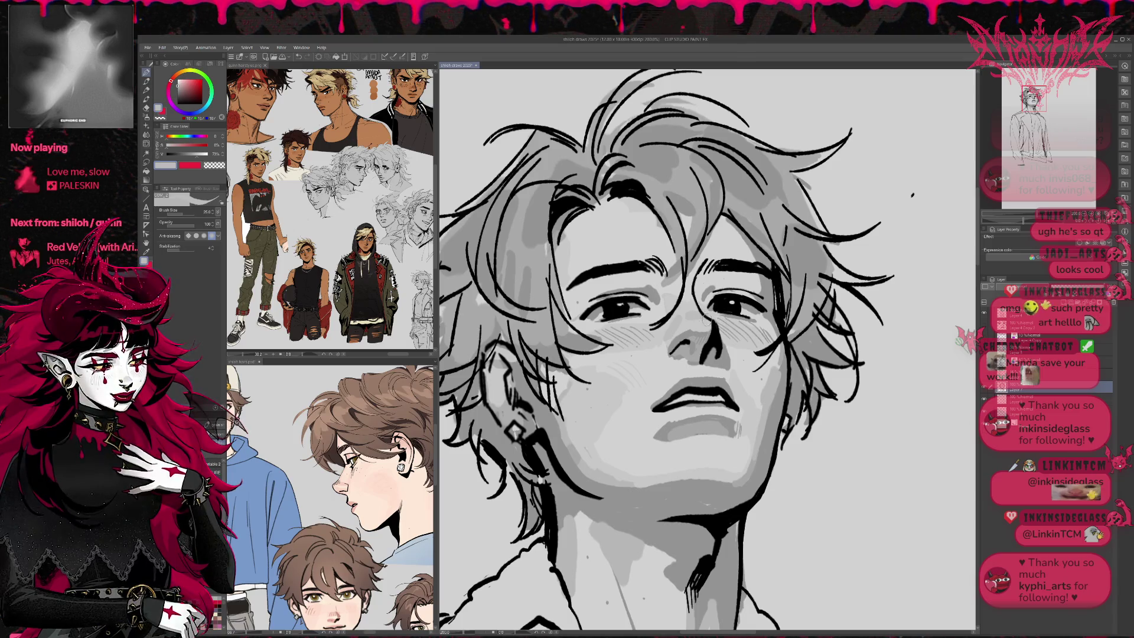
left_click(697, 324, "alt")
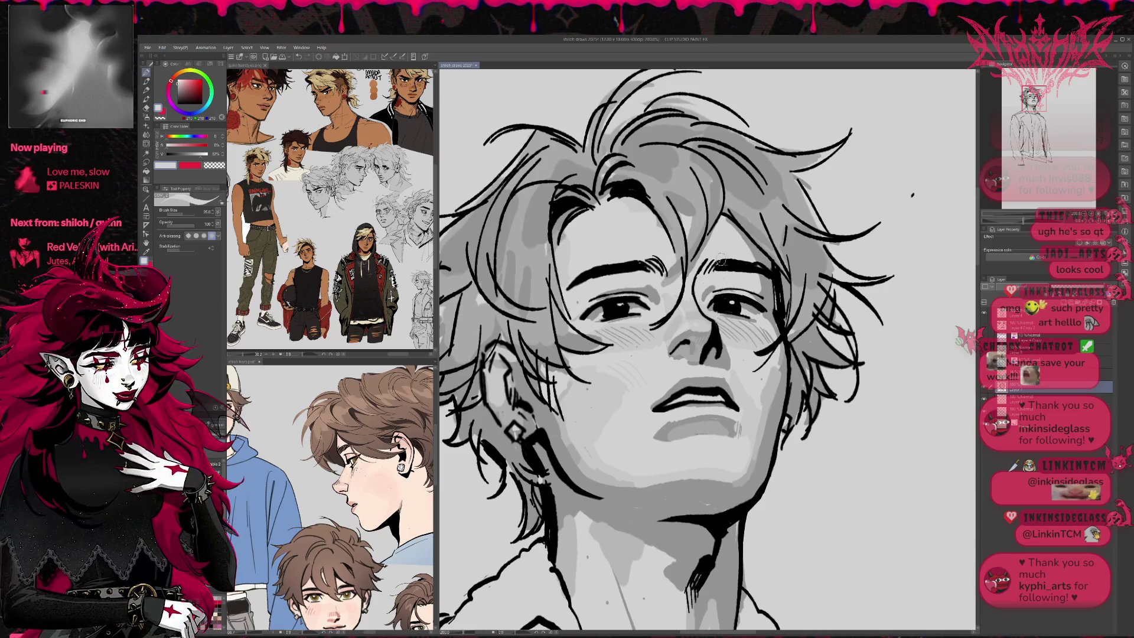
left_click(668, 298, "alt")
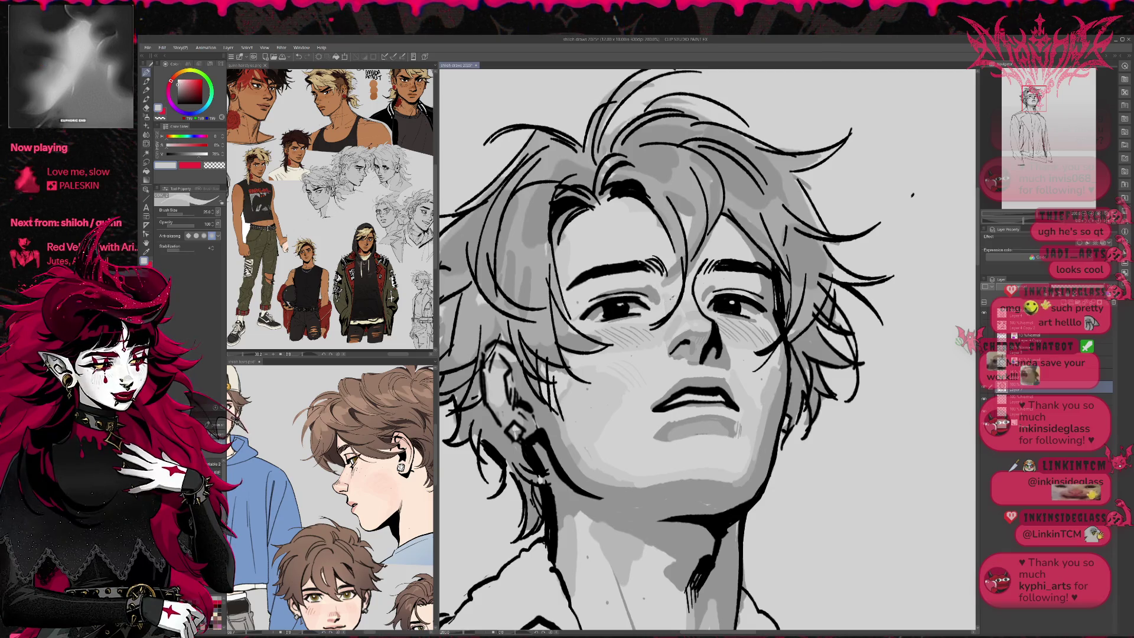
left_click(573, 451, "alt")
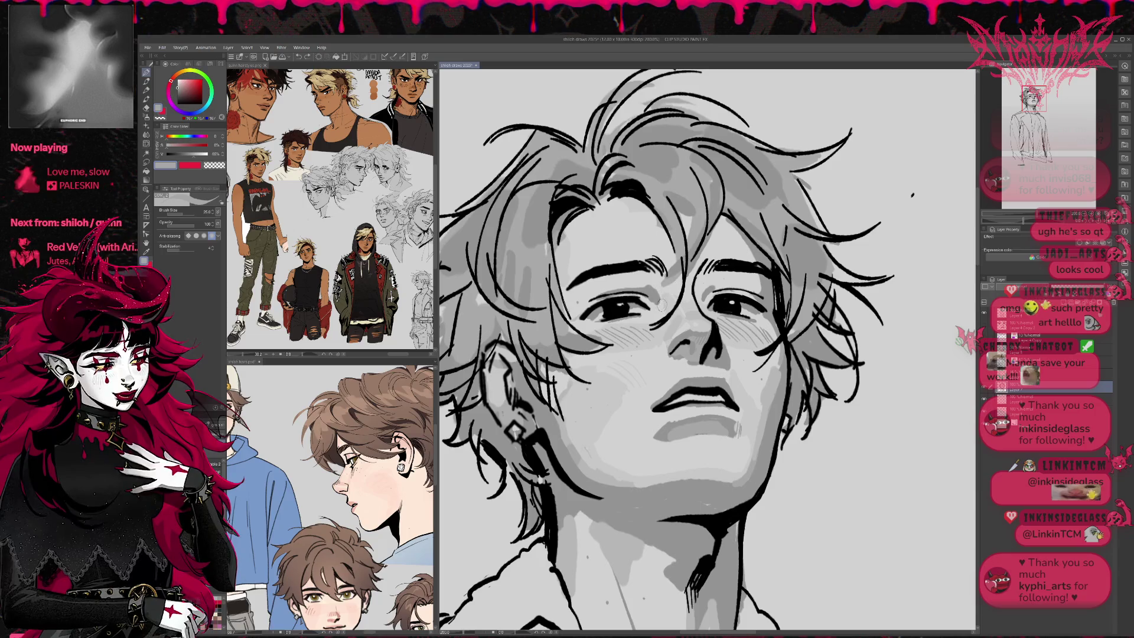
left_click(654, 291, "alt")
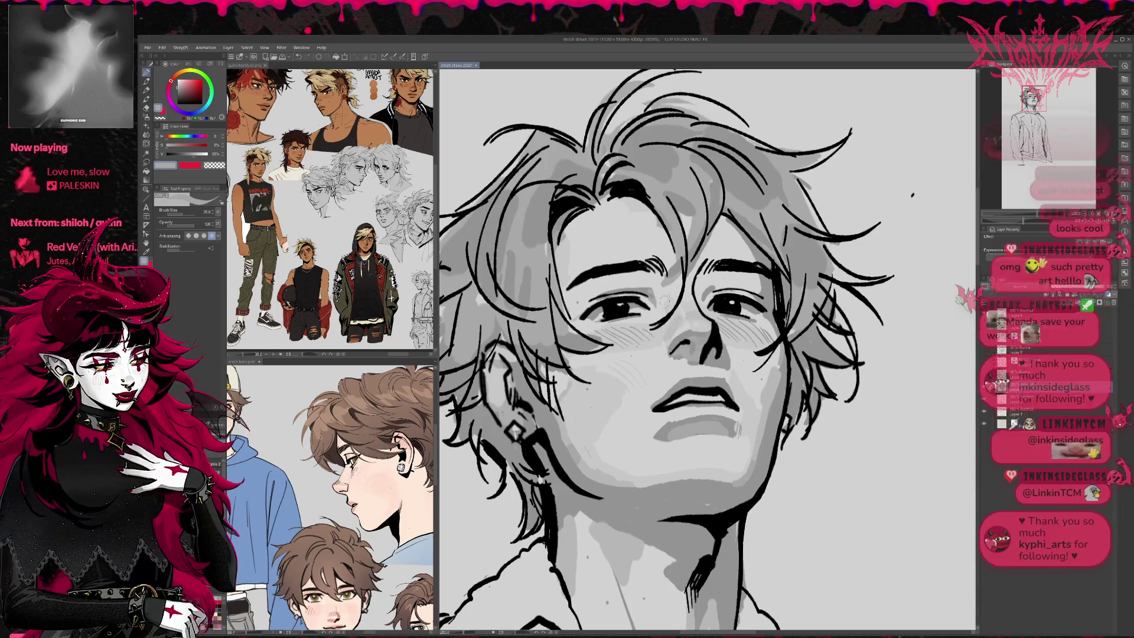
left_click(652, 294, "alt")
left_click(654, 293, "alt")
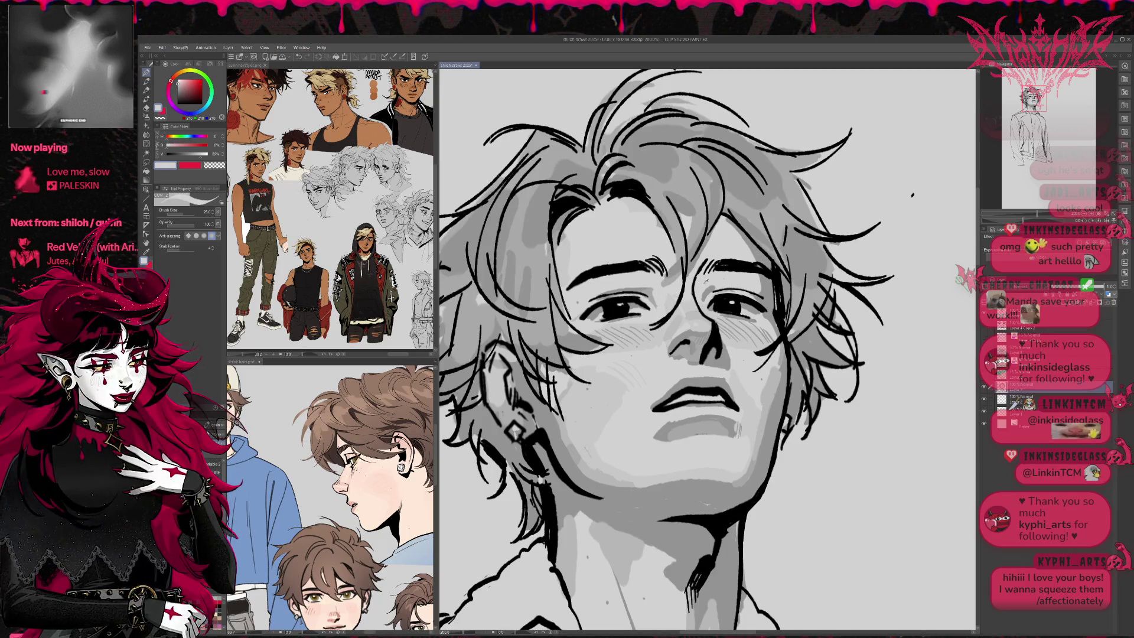
left_click(687, 311, "alt")
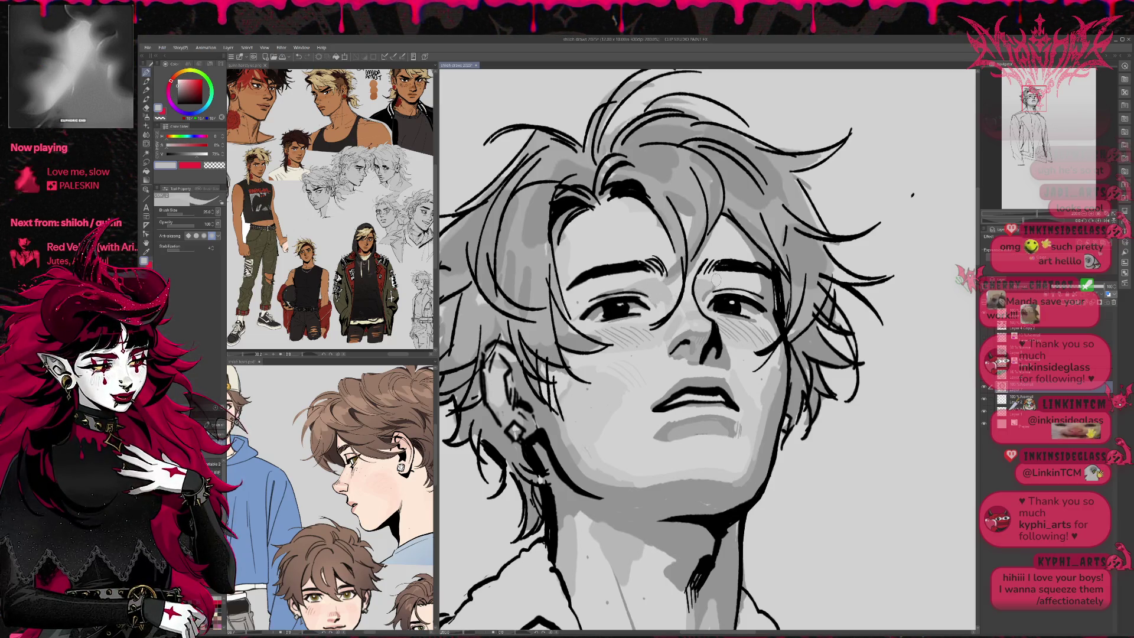
Shade the hair around the left eye and paint cheek-sampled lighter grey over the forehead shadow.
mouse_move(722, 290)
left_mouse_down()
mouse_move(764, 285)
mouse_move(727, 217)
mouse_move(734, 241)
mouse_move(766, 222)
left_mouse_up()
mouse_move(614, 245)
left_mouse_down()
mouse_move(591, 269)
mouse_move(600, 251)
left_mouse_up()
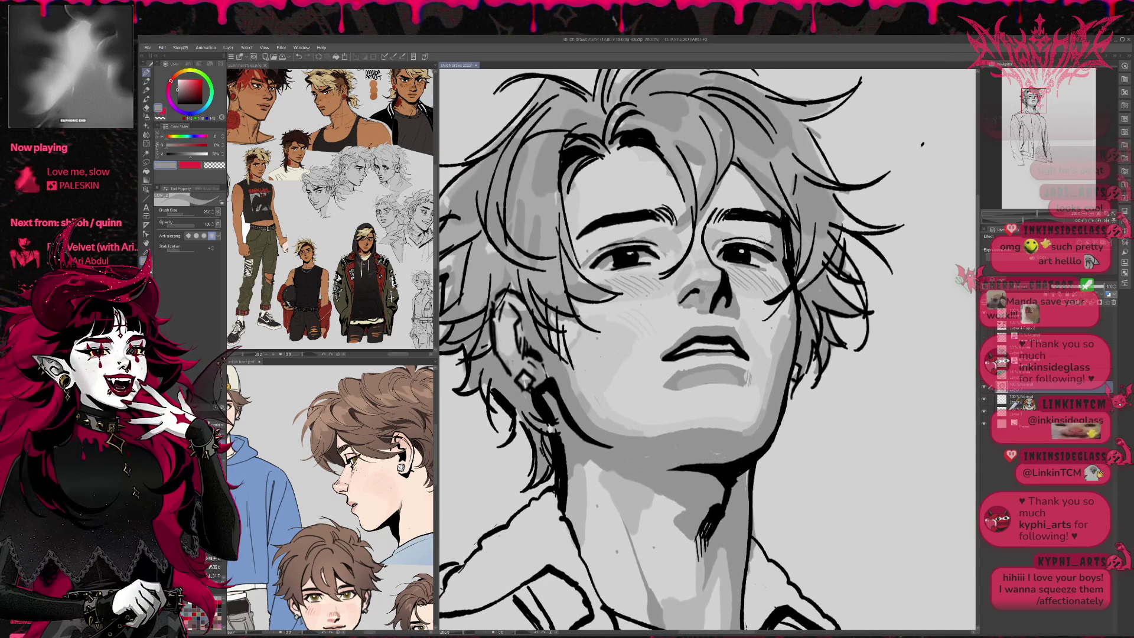
left_click_drag(764, 243, 751, 232)
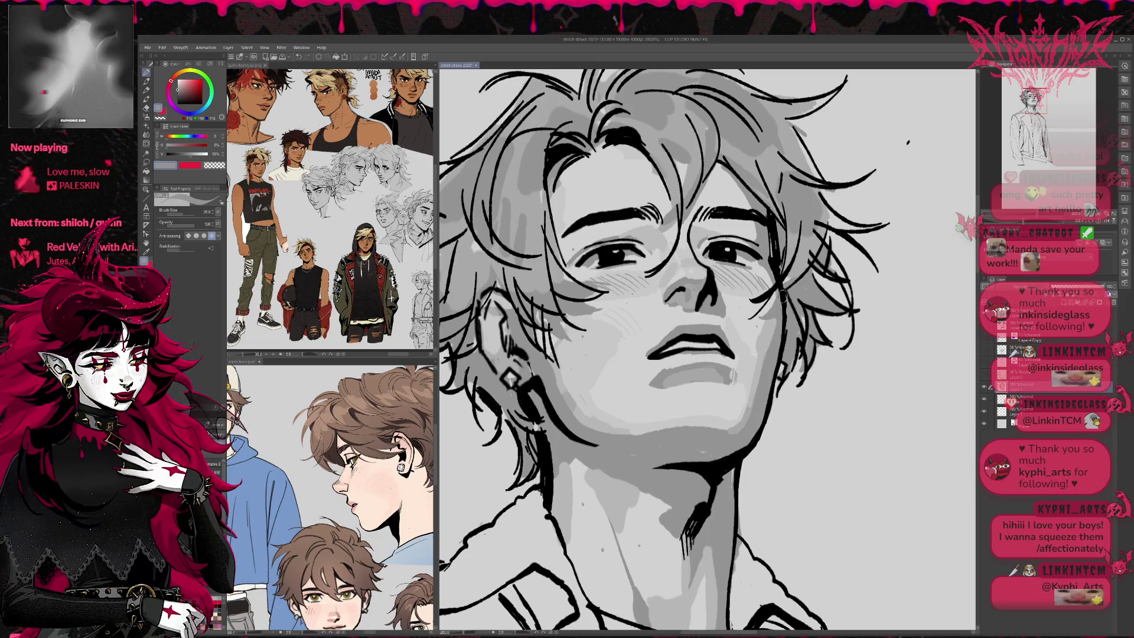
left_click(549, 278, "alt")
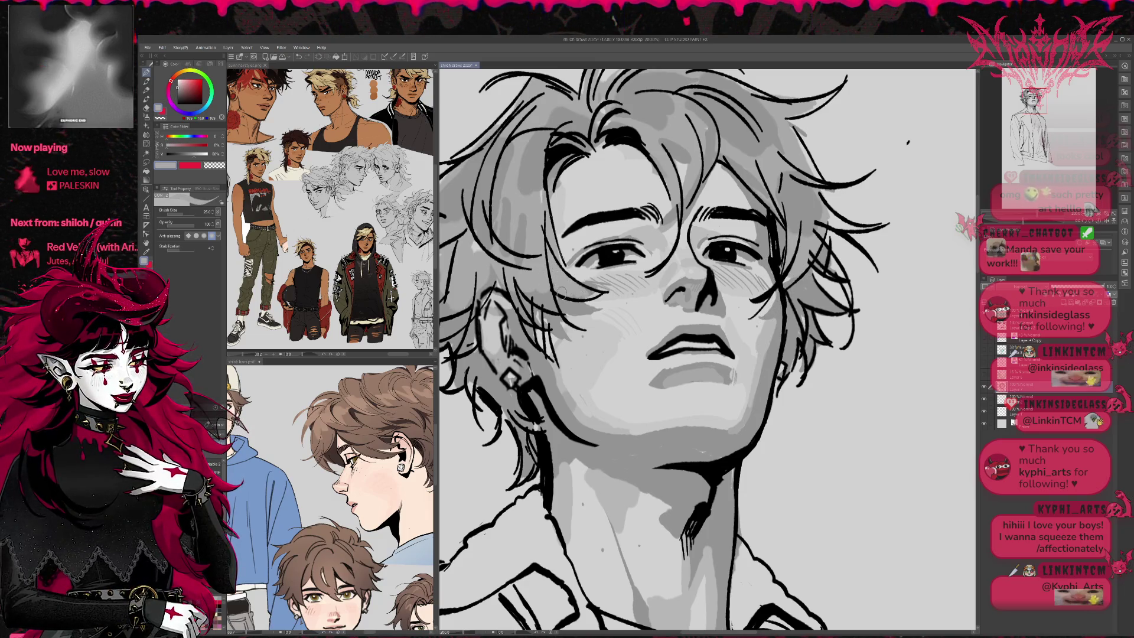
left_click_drag(628, 275, 629, 302)
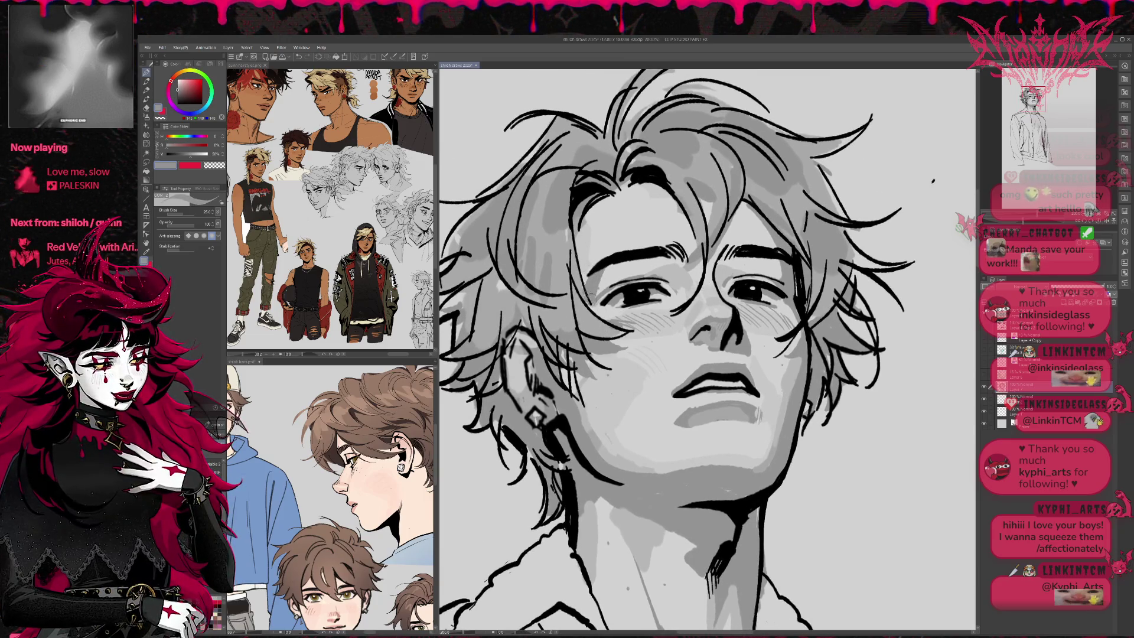
mouse_move(576, 210)
left_mouse_down()
mouse_move(600, 310)
mouse_move(581, 269)
mouse_move(585, 206)
mouse_move(579, 237)
left_mouse_up()
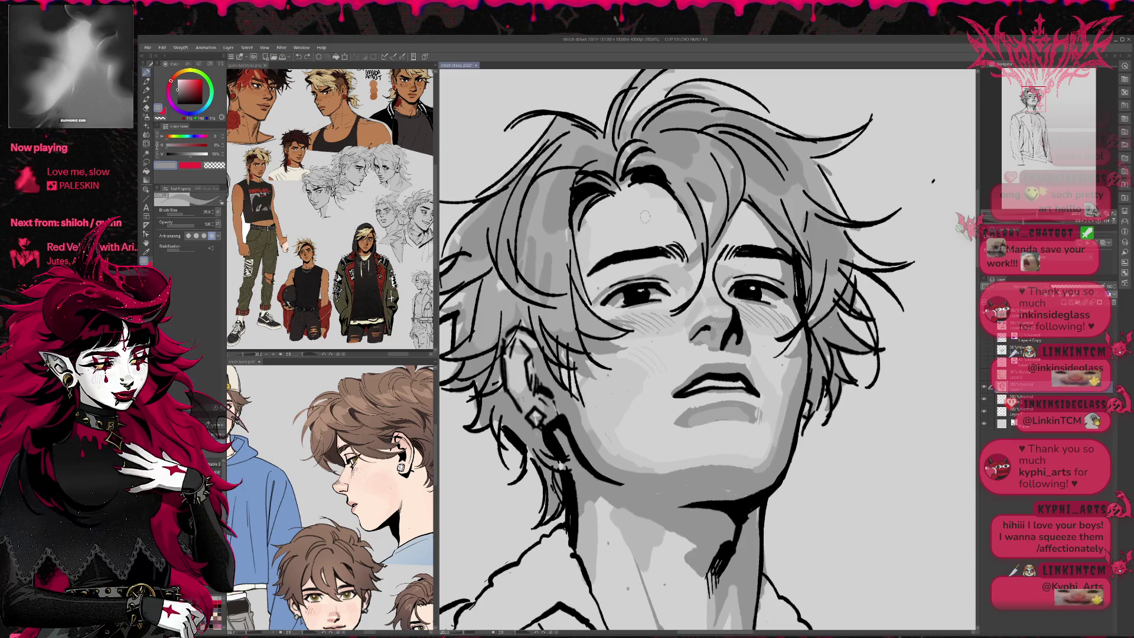
key("h")
left_click(612, 260, "alt")
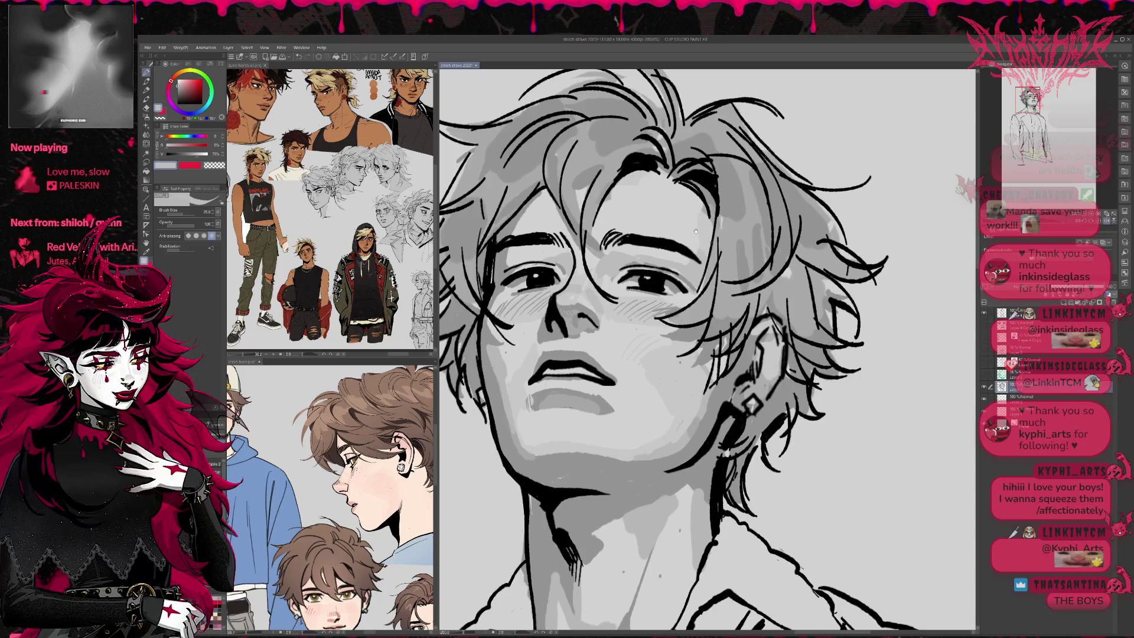
left_click_drag(694, 221, 741, 225)
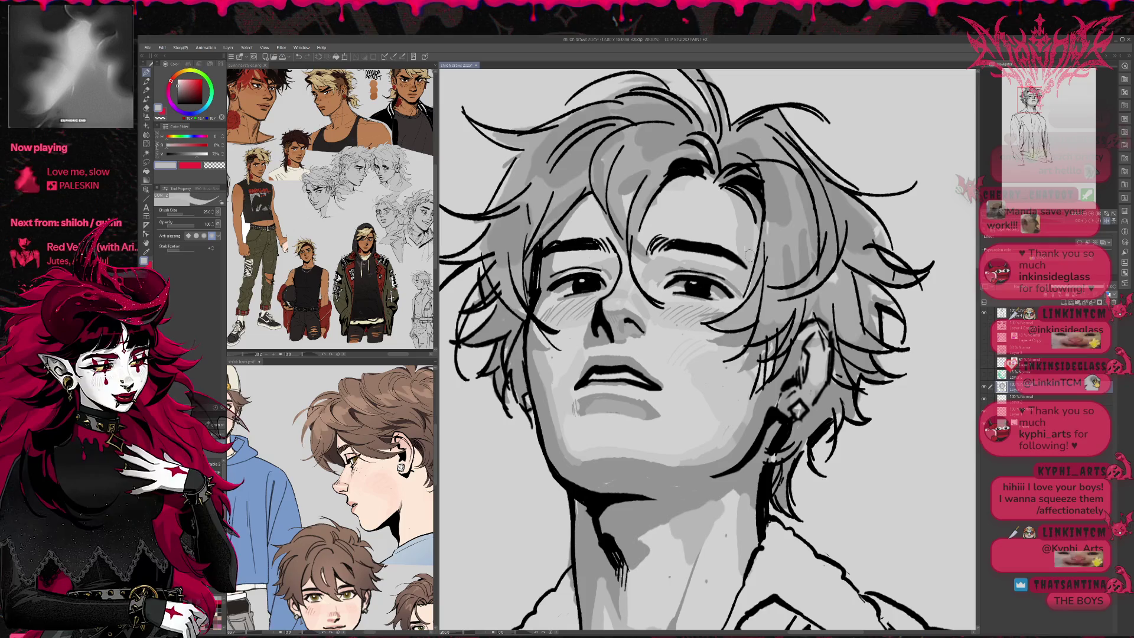
left_click(690, 286, "alt")
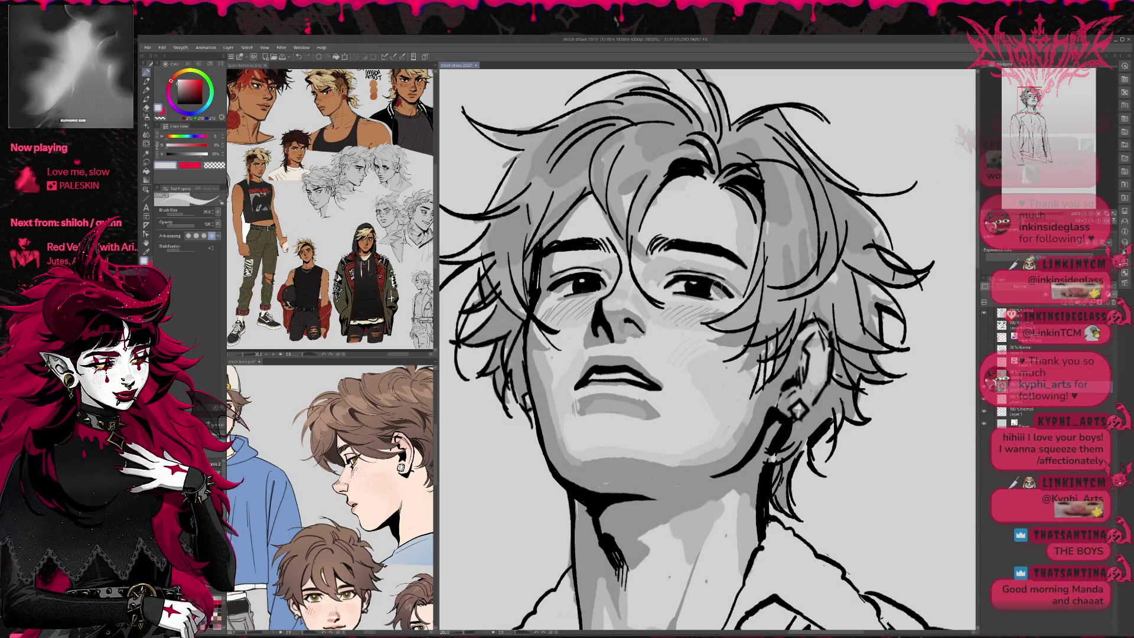
left_click_drag(730, 291, 702, 266)
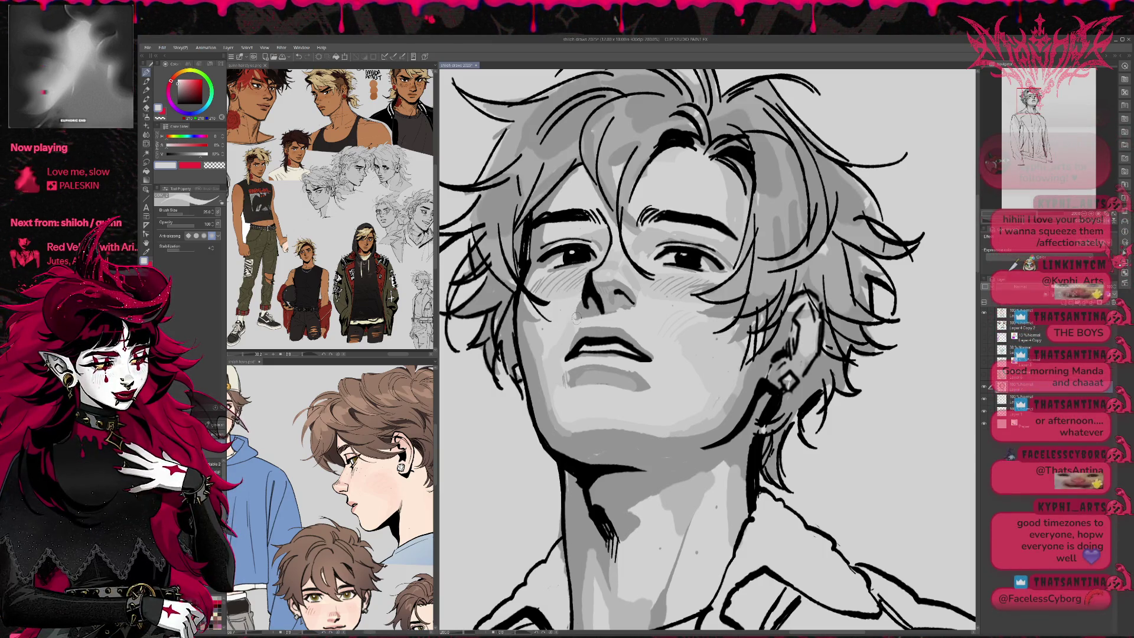
left_click(568, 379, "alt")
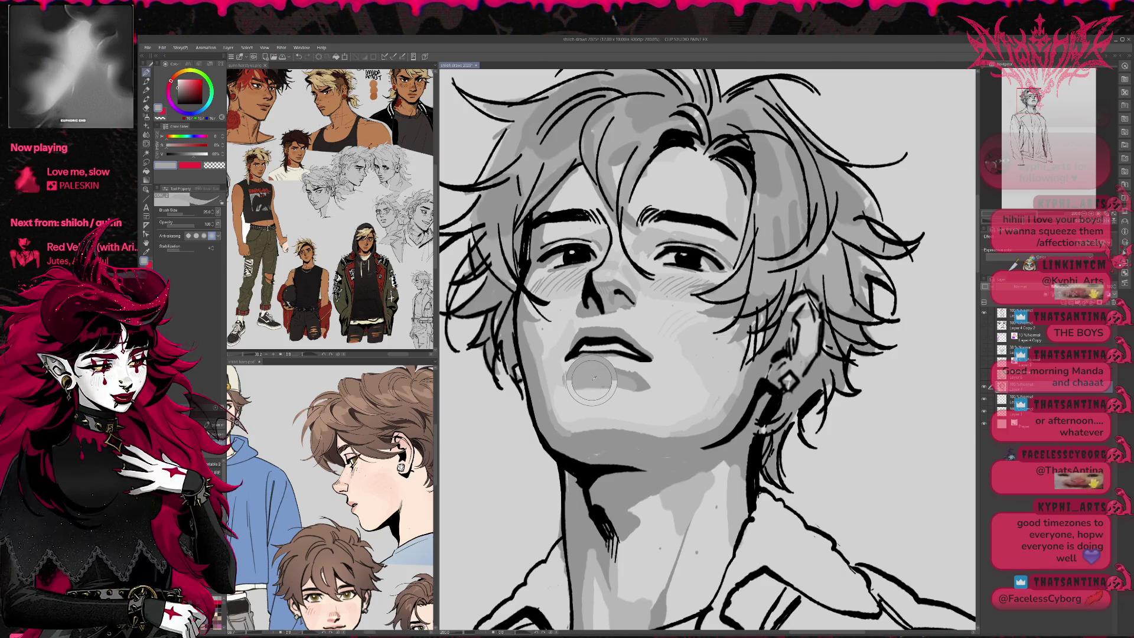
Sample the light chin grey and brush a small lighter patch just below the lower lip.
left_click(581, 313, "alt")
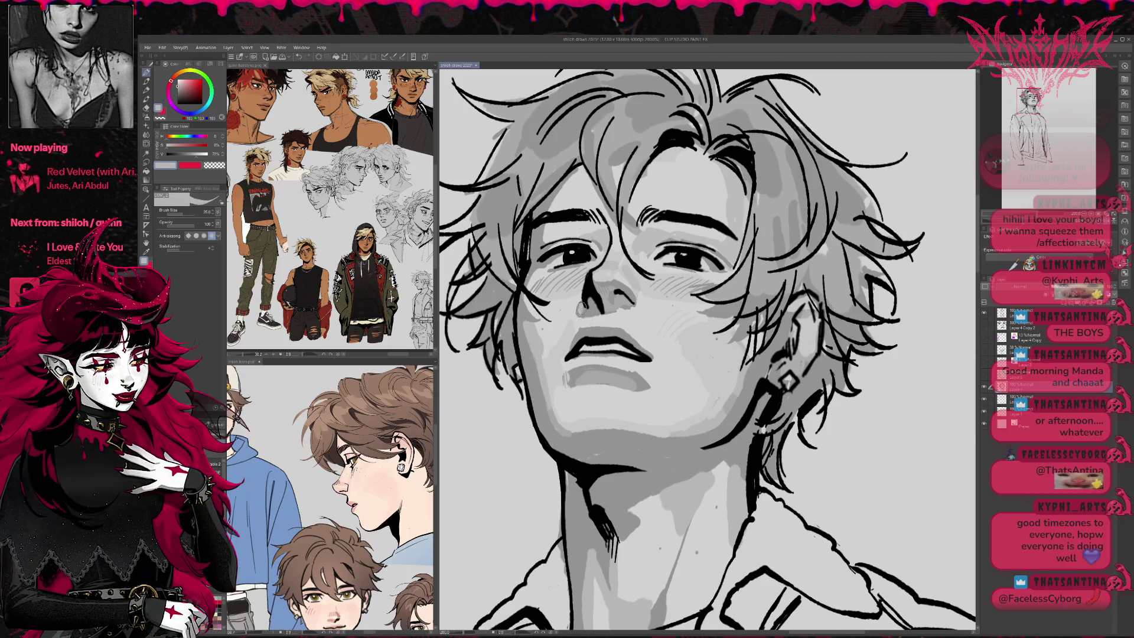
left_click(618, 372, "alt")
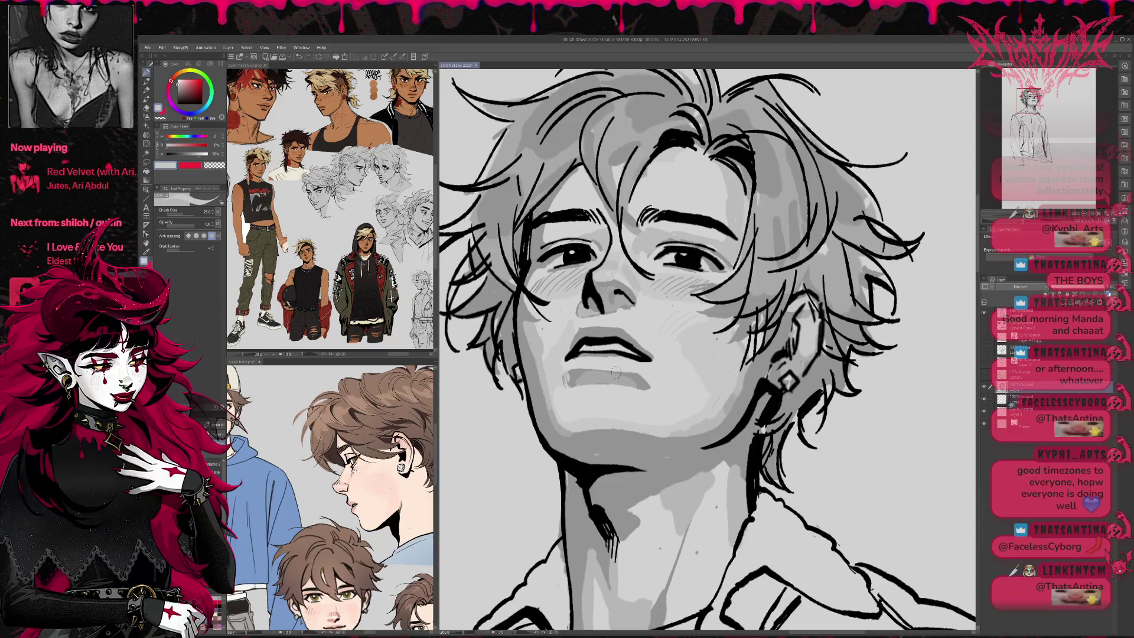
left_click(595, 372, "alt")
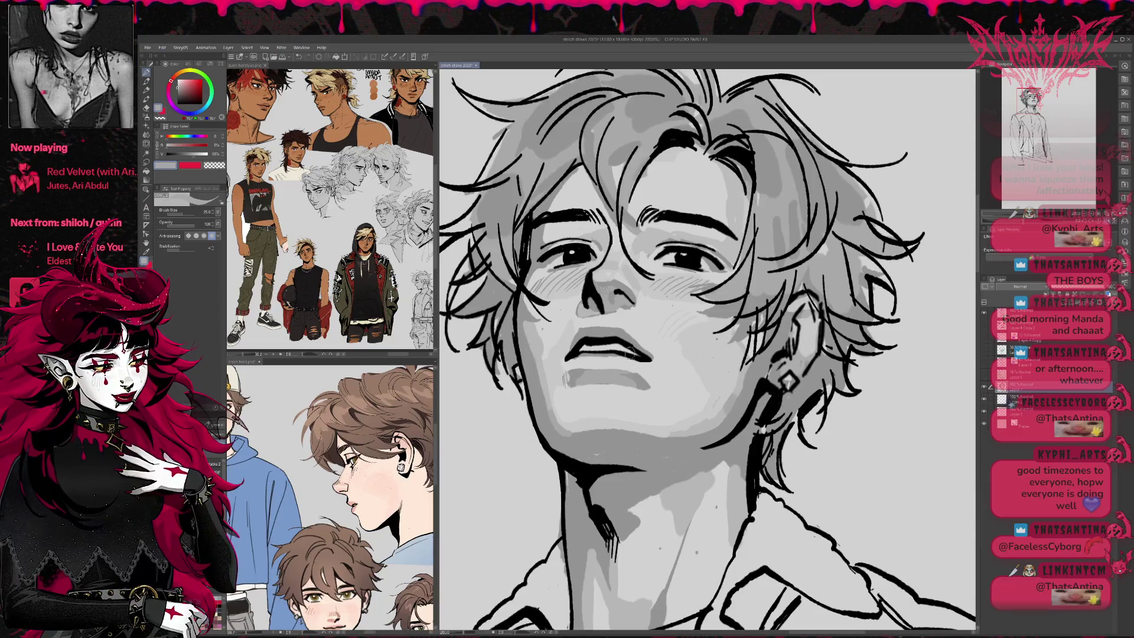
left_click(652, 374, "alt")
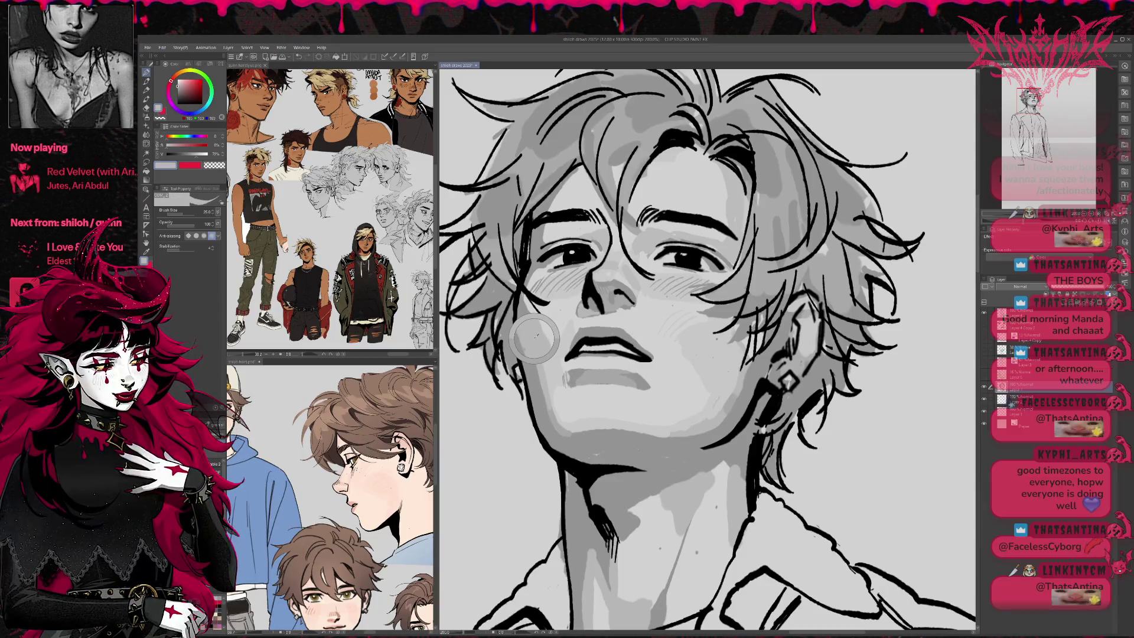
left_click(654, 378, "alt")
left_click_drag(653, 382, 646, 379)
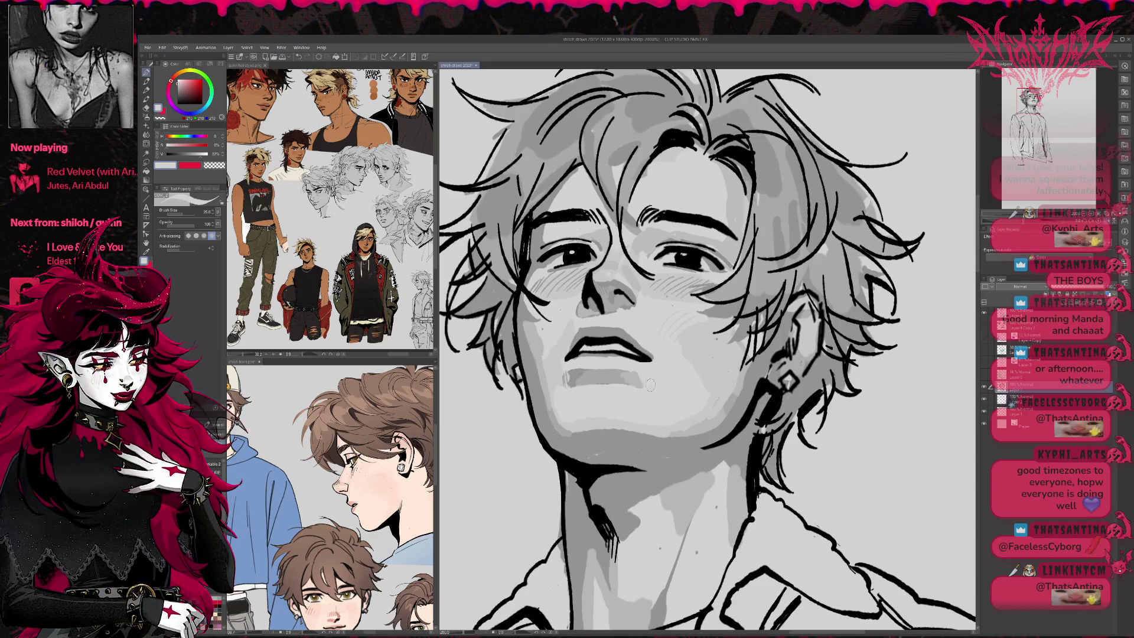
left_click_drag(750, 354, 775, 319)
left_click(698, 360, "alt")
left_click(708, 374, "alt")
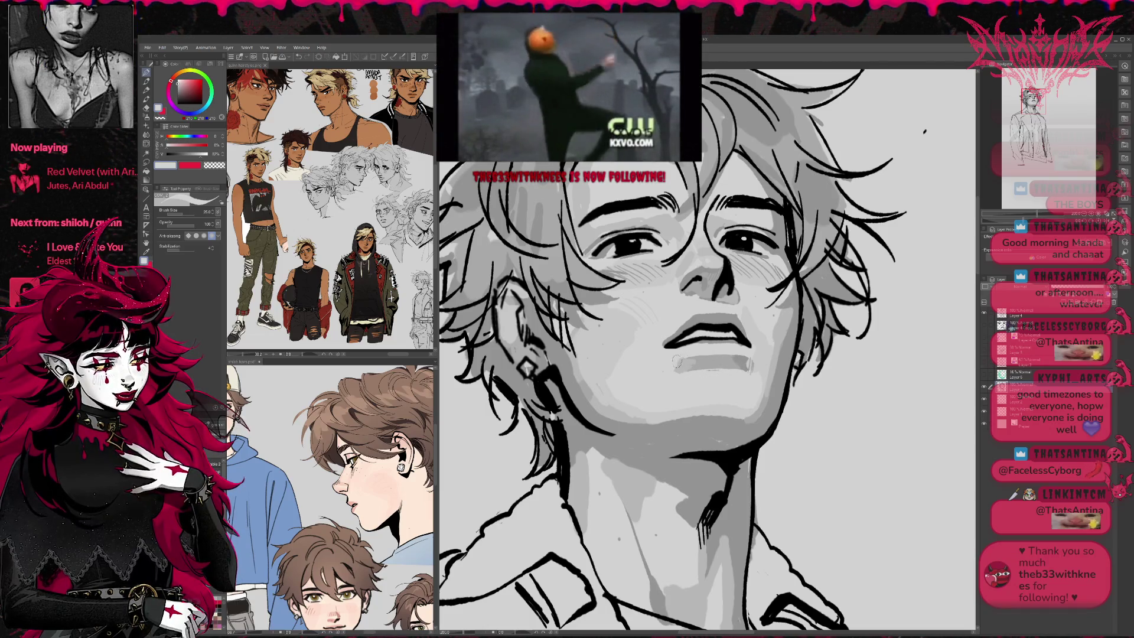
Shade along the lips with the darker nose grey, undo it, and set brush opacity to about 51.
left_click_drag(744, 349, 742, 361)
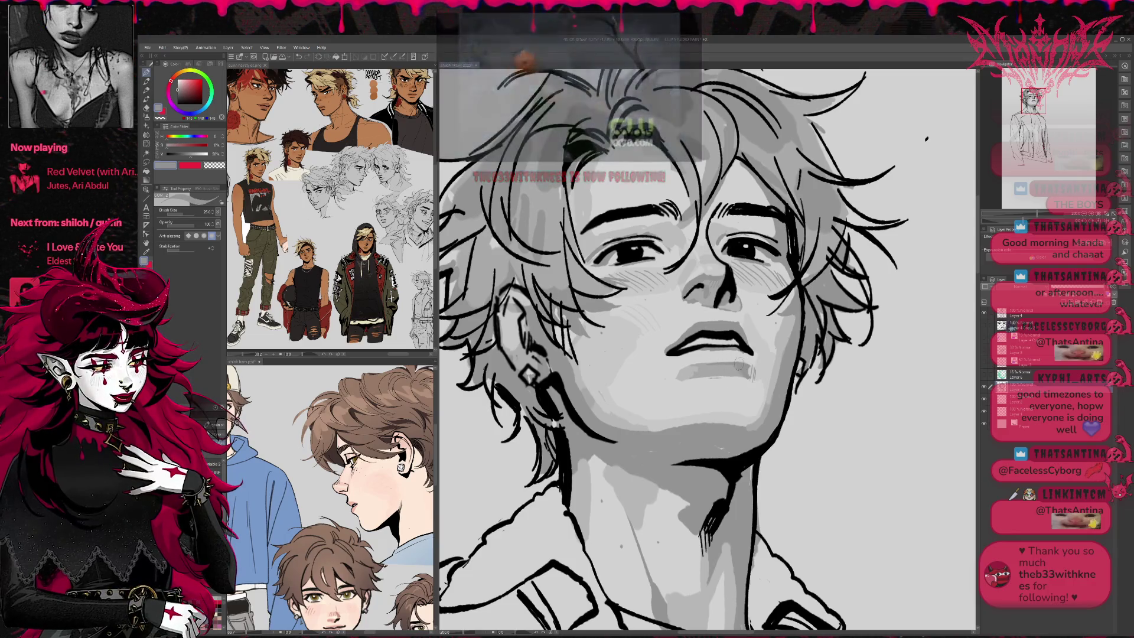
left_click_drag(749, 353, 799, 296)
left_click(713, 332, "alt")
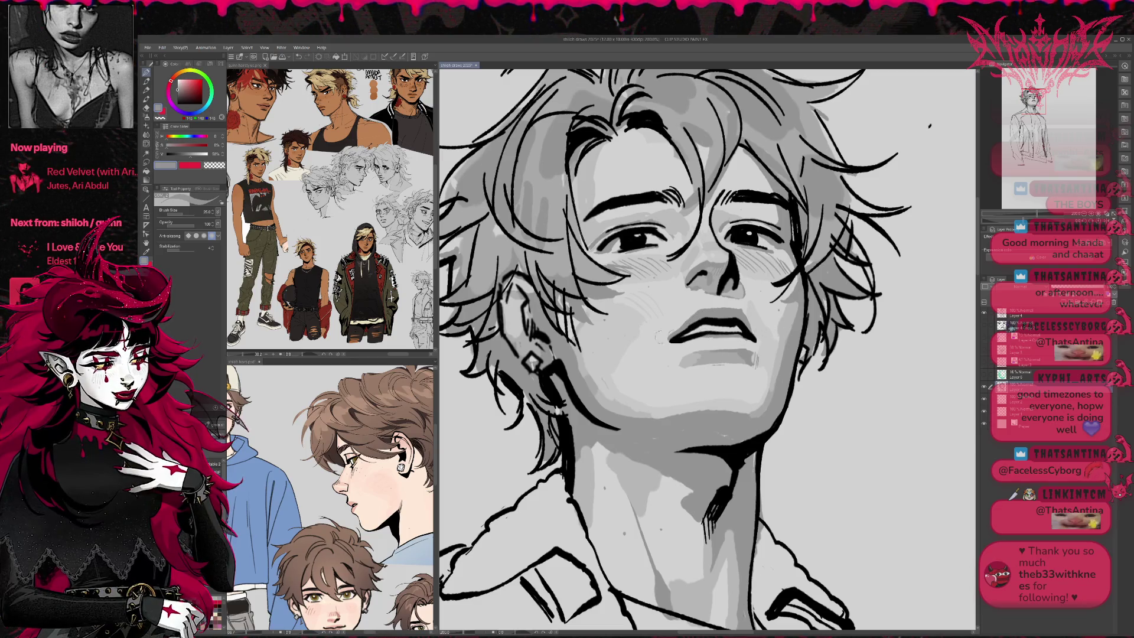
left_click(703, 283, "alt")
left_click_drag(674, 340, 733, 342)
key("ctrl+z")
key("ctrl+z")
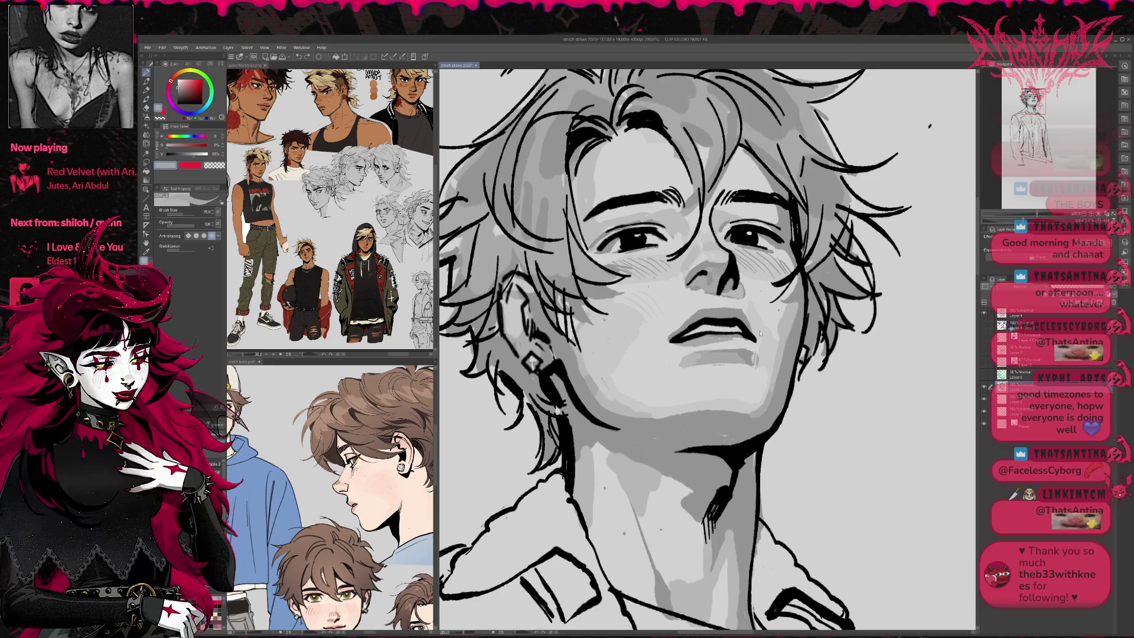
left_click(180, 227)
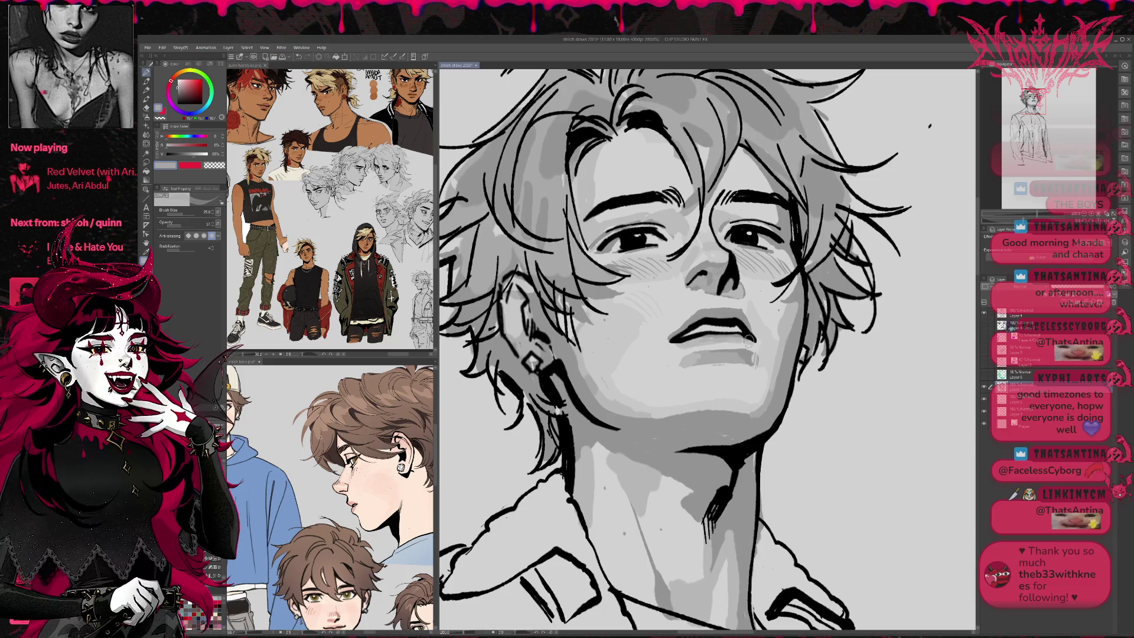
scroll(720, 343, "down", 3)
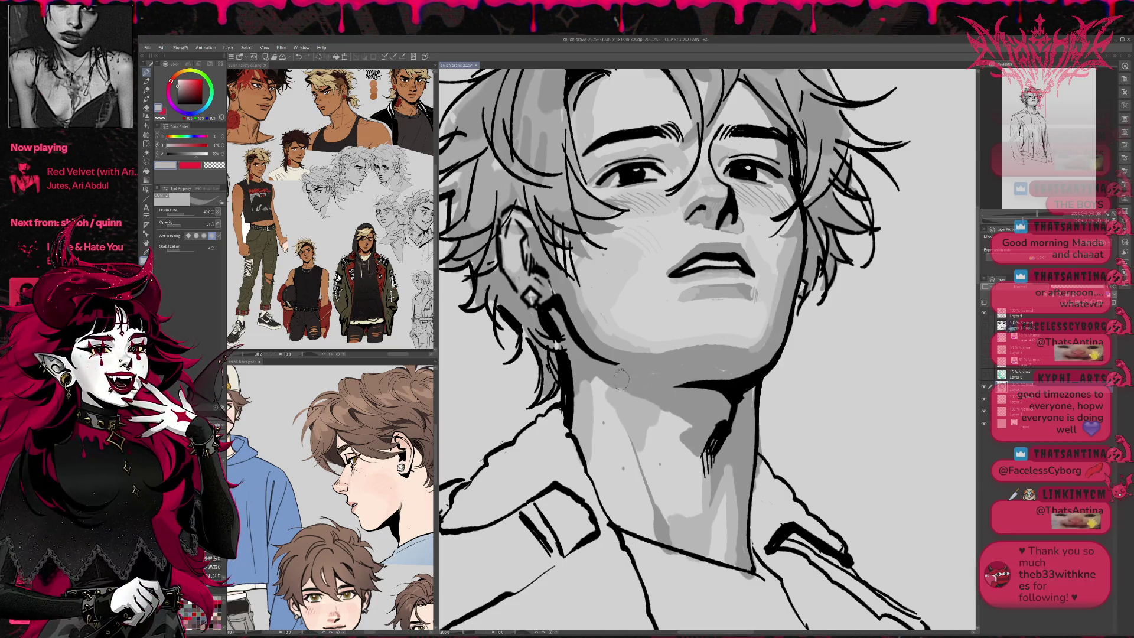
Enlarge the brush and stroke light grey back and forth under the chin in mirrored view.
key("]")
mouse_move(620, 378)
left_mouse_down()
mouse_move(742, 377)
mouse_move(644, 369)
left_mouse_up()
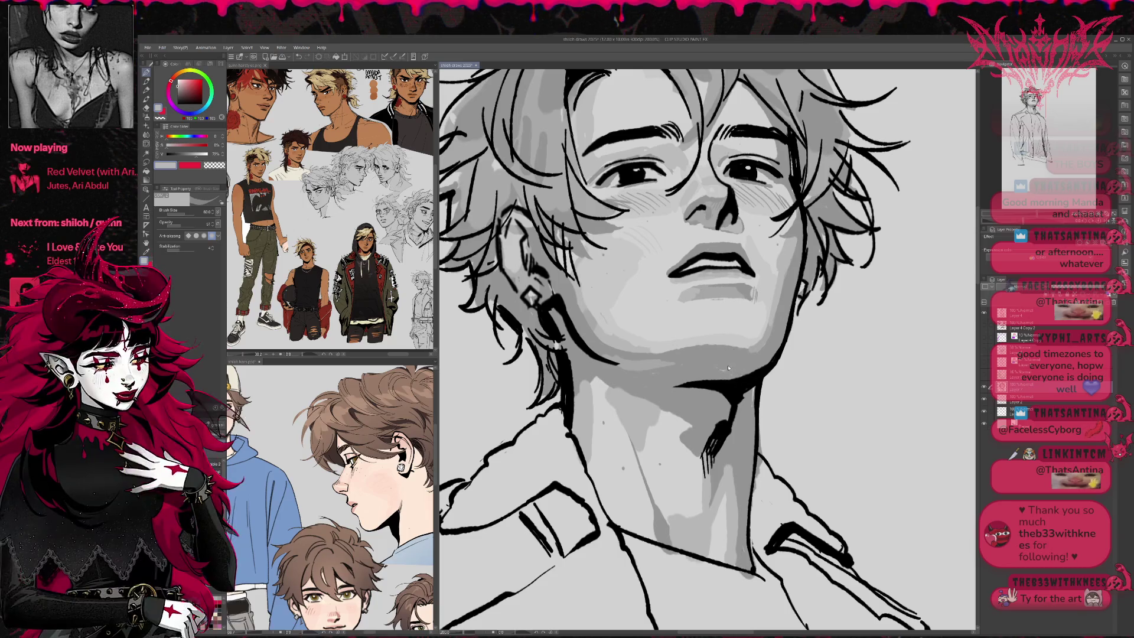
key("h")
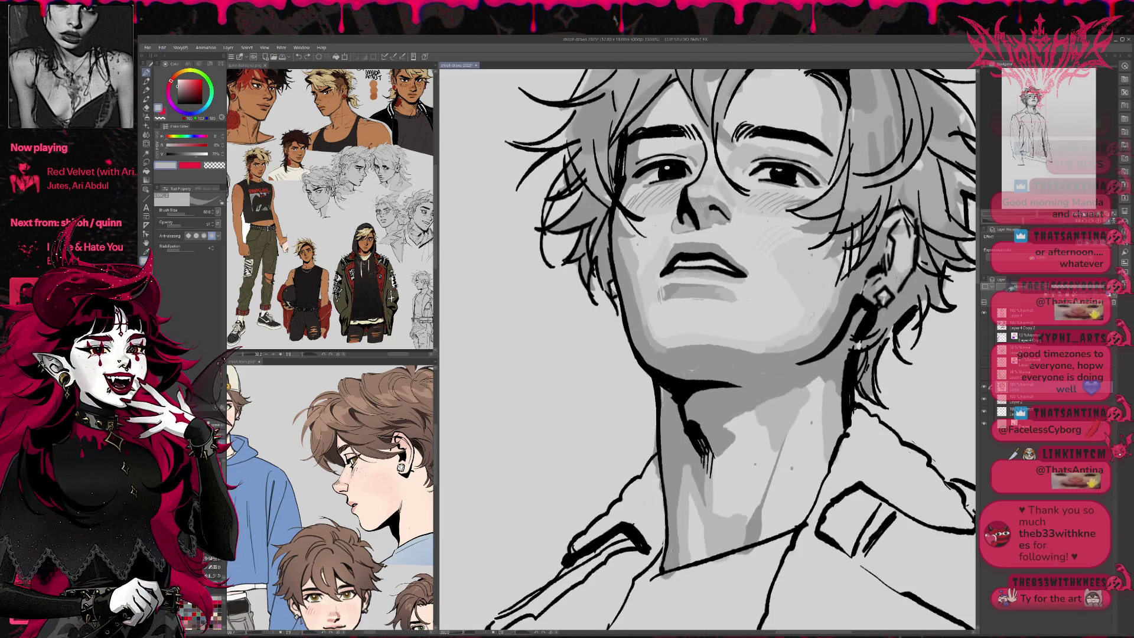
scroll(647, 291, "down", 2)
left_click_drag(575, 369, 651, 360)
left_click_drag(576, 373, 638, 369)
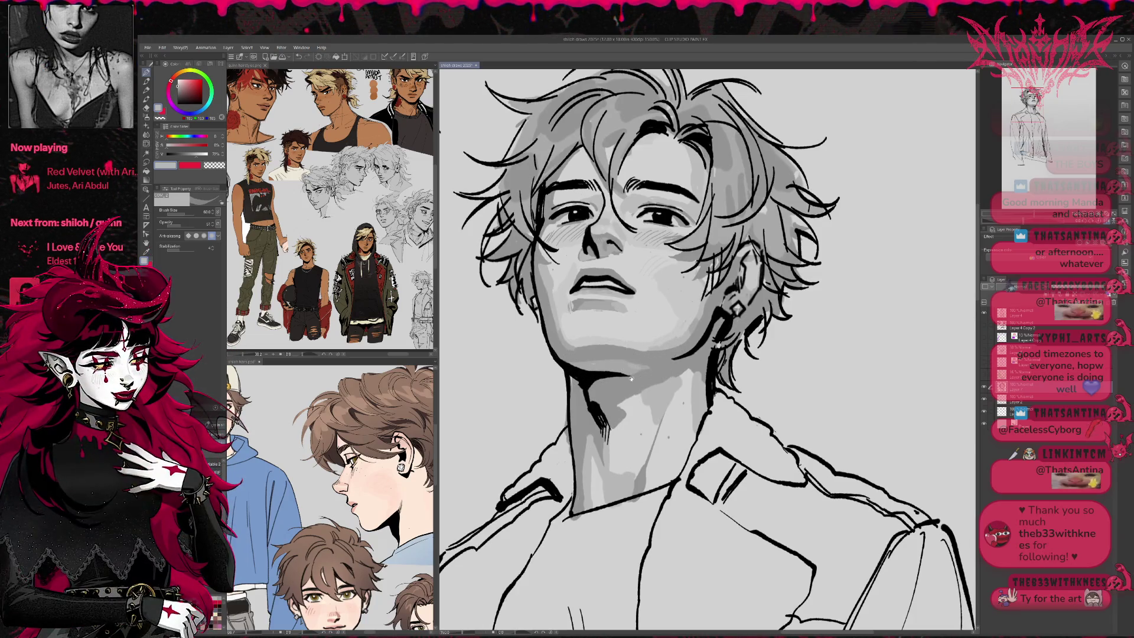